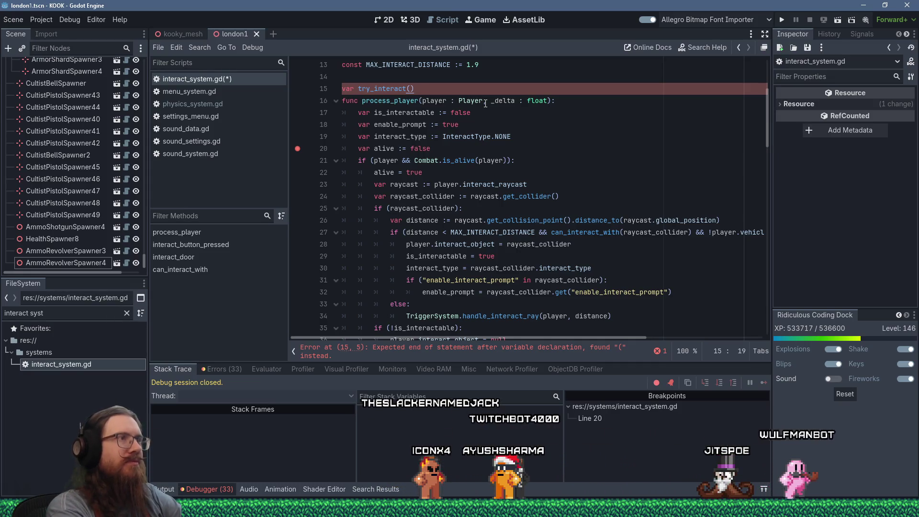
Complete the try_interact declaration as 'try_interact(player : Player) -> bool:'.
{"action": "key", "text": "Left"}
{"action": "type", "text": "player : "}
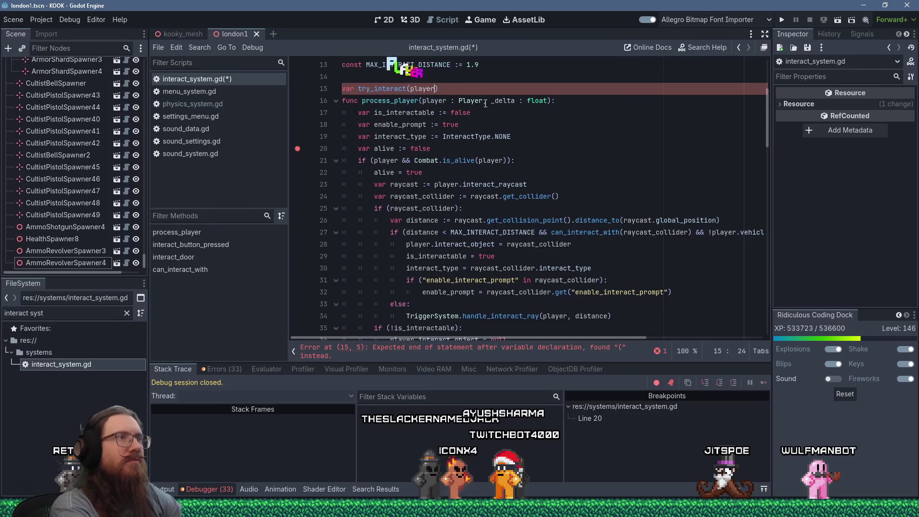
{"action": "type", "text": "Player)"}
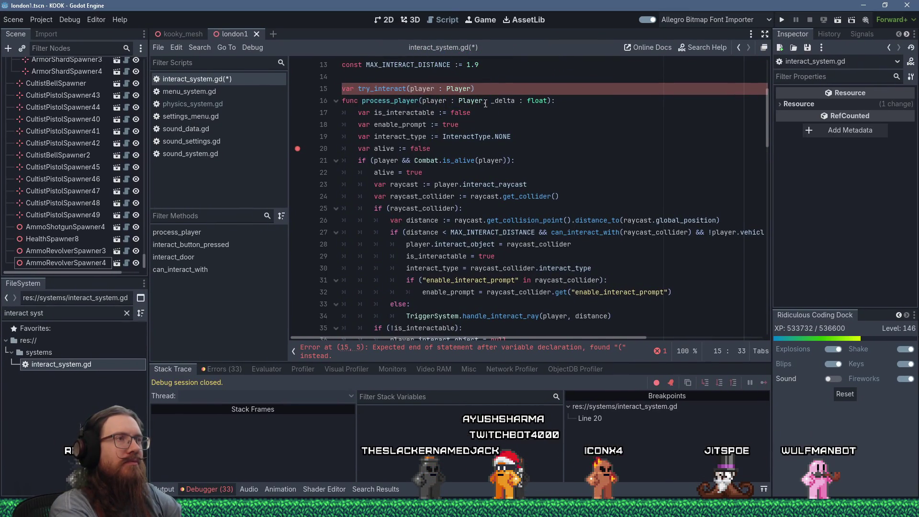
{"action": "type", "text": " -> "}
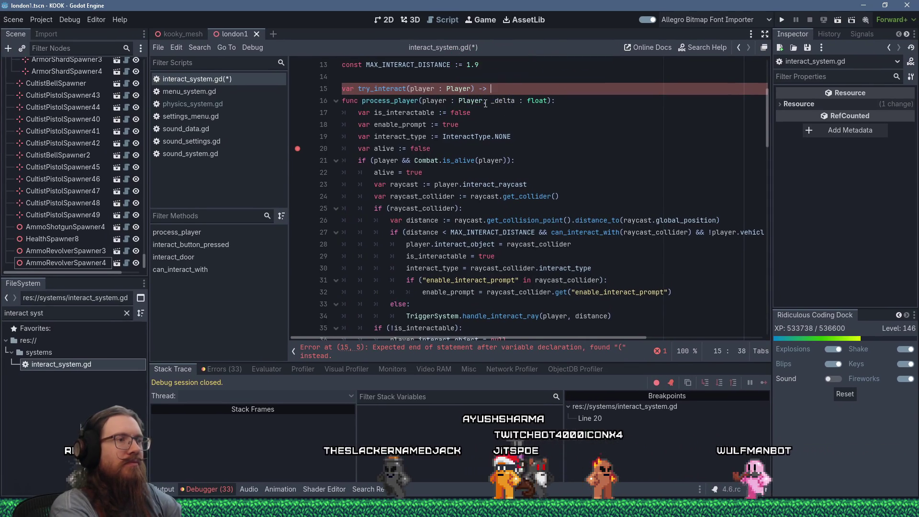
{"action": "type", "text": "bool"}
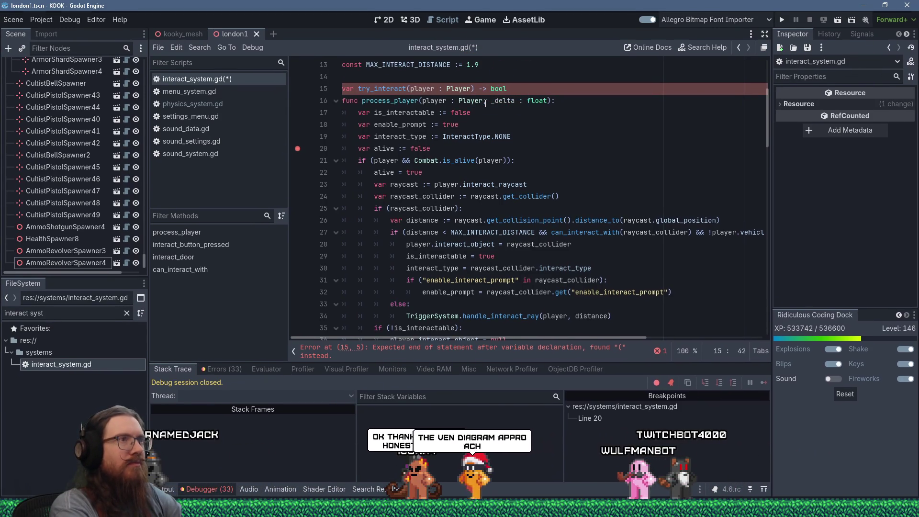
{"action": "type", "text": ":"}
{"action": "key", "text": "Return"}
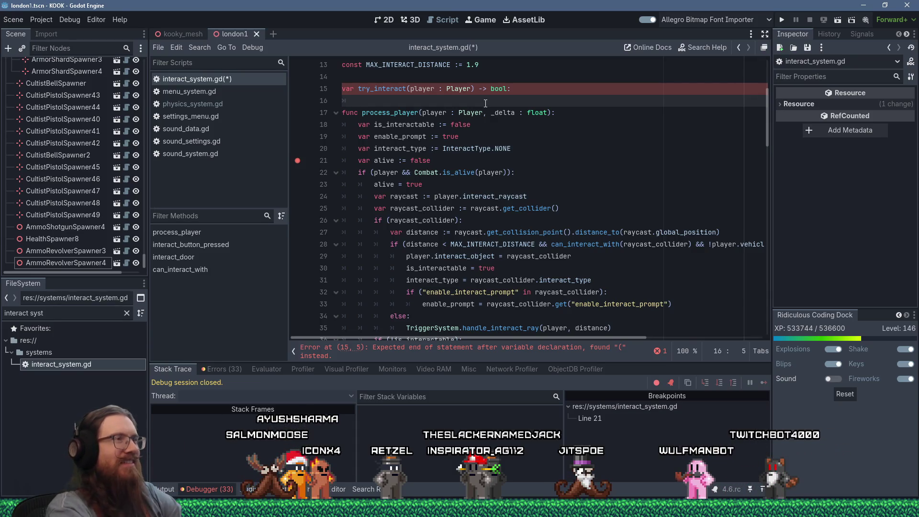
Insert blank lines above process_player to set it apart from try_interact.
{"action": "key", "text": "Down"}
{"action": "key", "text": "Return"}
{"action": "key", "text": "Return"}
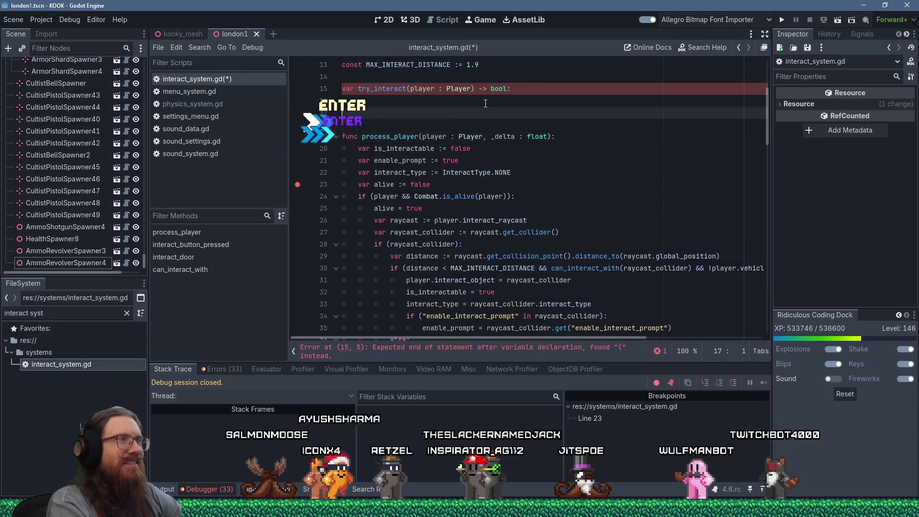
{"action": "left_click", "coordinate": [485, 103]}
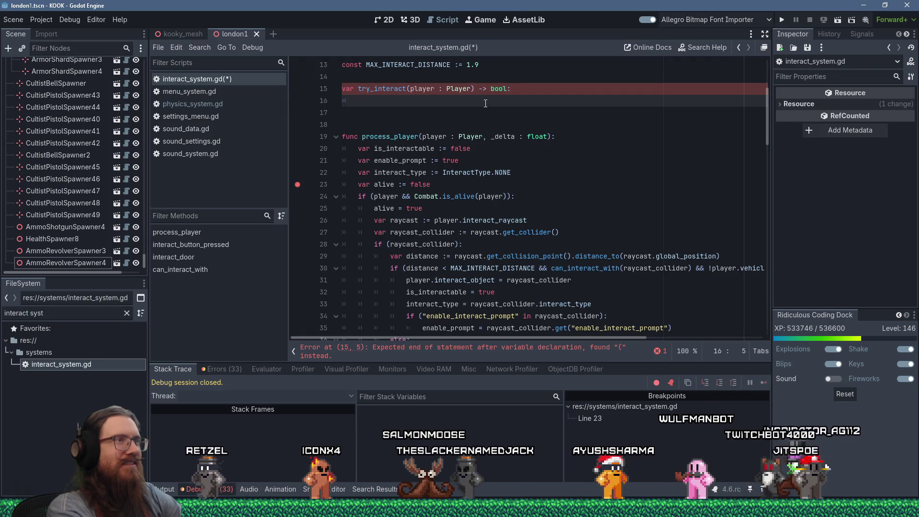
{"action": "key", "text": "Up"}
{"action": "key", "text": "Up"}
{"action": "key", "text": "Up"}
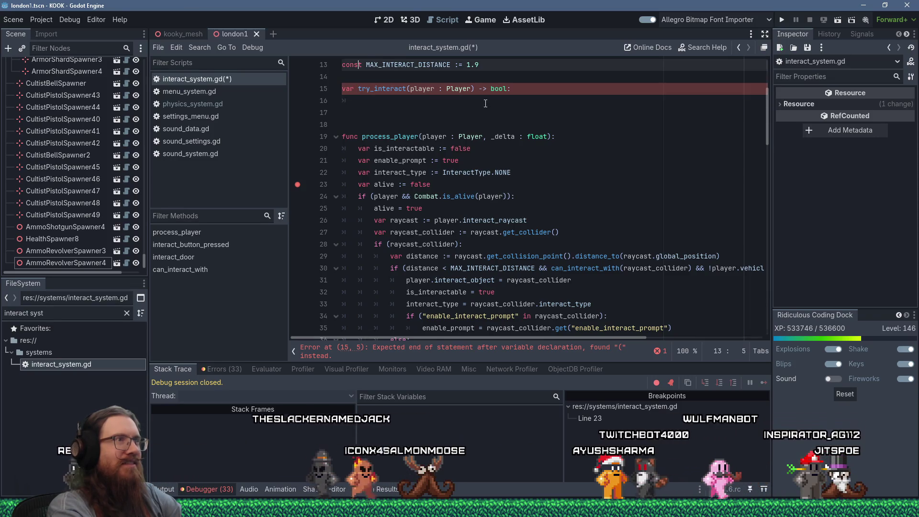
{"action": "key", "text": "Down"}
{"action": "key", "text": "Down"}
{"action": "key", "text": "Down"}
{"action": "key", "text": "Down"}
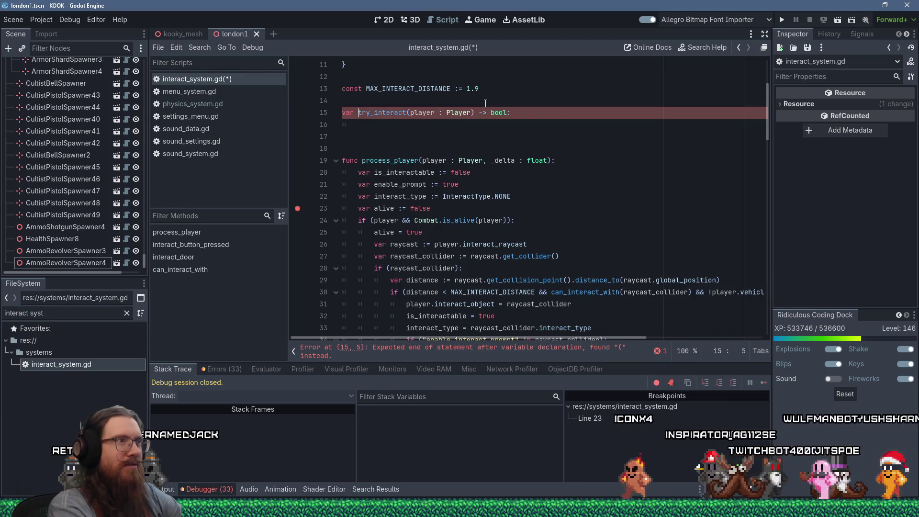
Add a second parameter 'collider : Node3D' to the try_interact signature.
{"action": "left_click", "coordinate": [485, 103]}
{"action": "key", "text": "Left"}
{"action": "key", "text": "Left"}
{"action": "key", "text": "Left"}
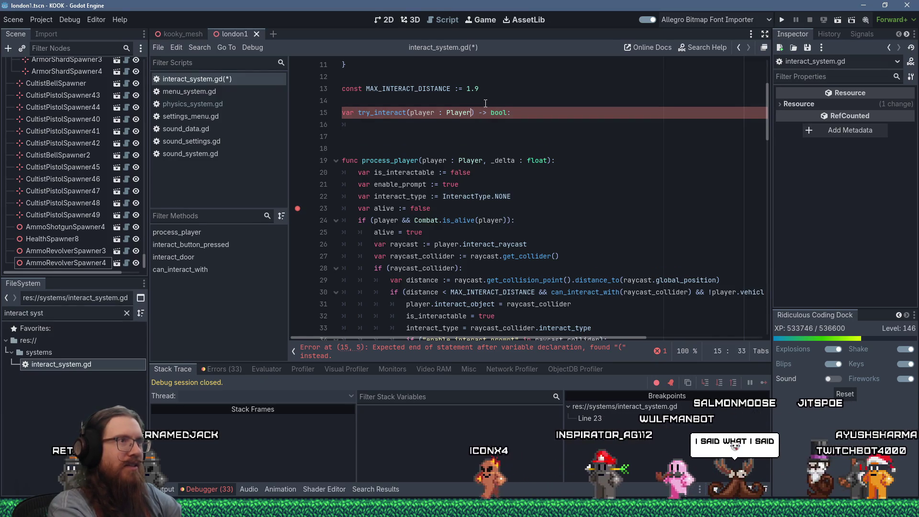
{"action": "type", "text": ", "}
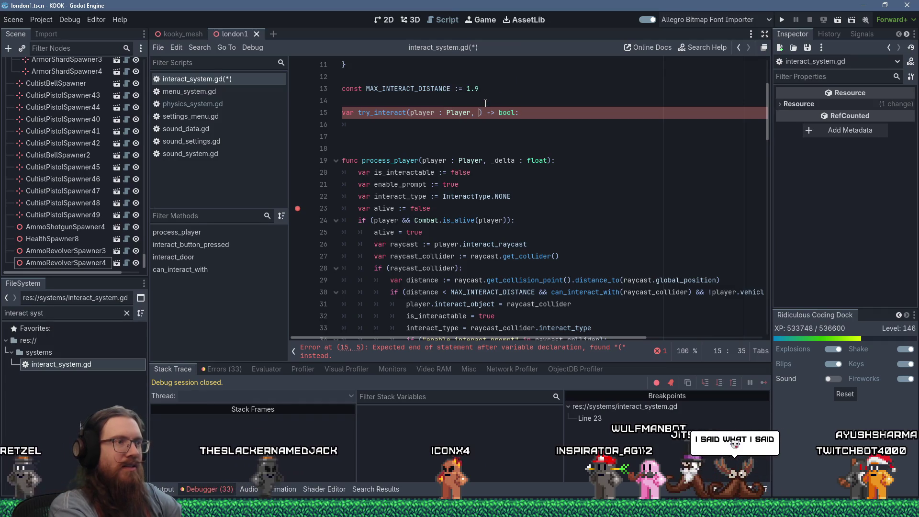
{"action": "type", "text": "collider :"}
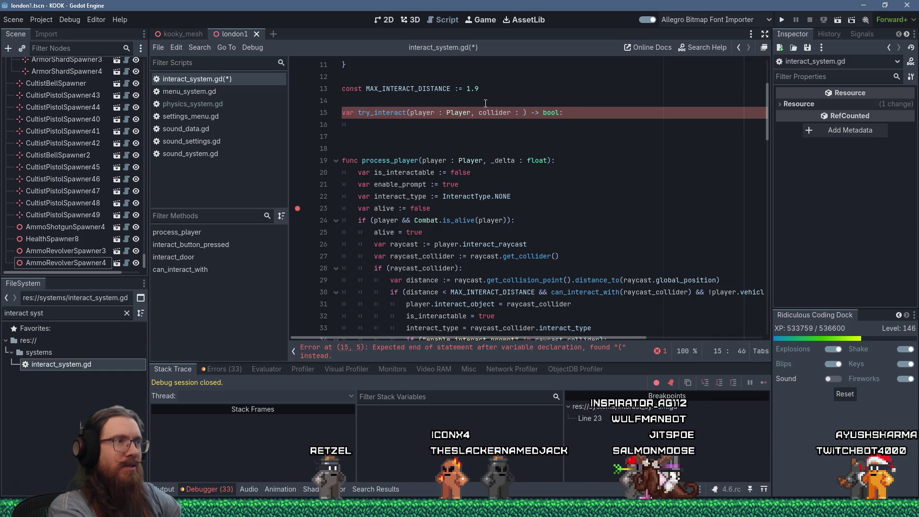
{"action": "type", "text": "ode3D"}
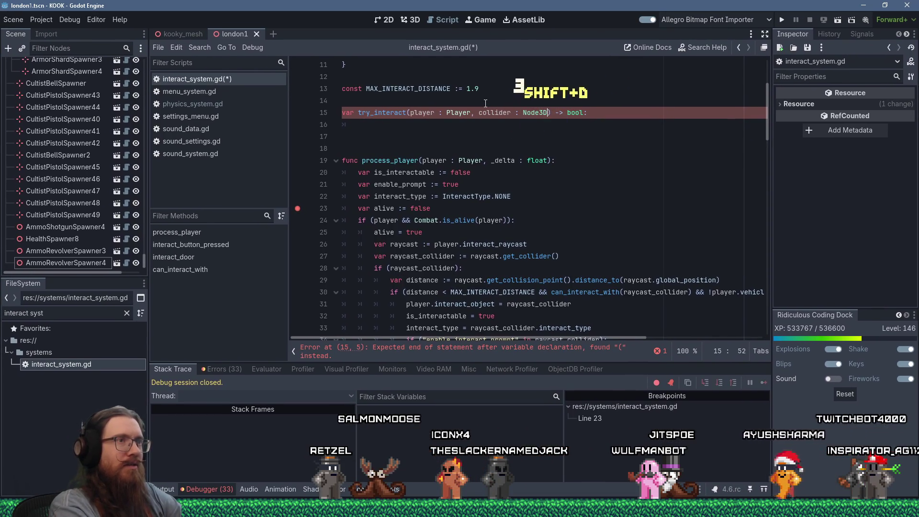
Begin try_interact's body with 'if (can_interact_with(collider) && !player.vehicle):'.
{"action": "key", "text": "Down"}
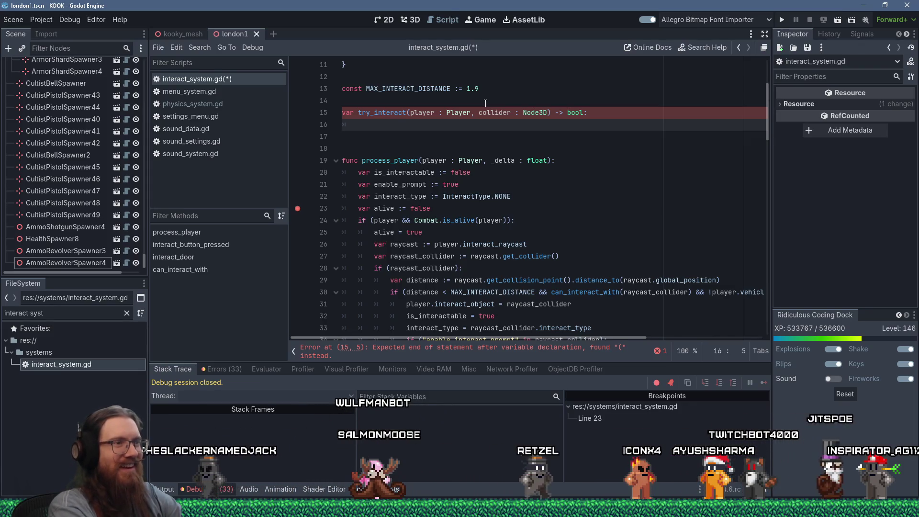
{"action": "scroll", "coordinate": [505, 163], "scroll_direction": "down", "scroll_amount": 1}
{"action": "scroll", "coordinate": [504, 164], "scroll_direction": "up", "scroll_amount": 2}
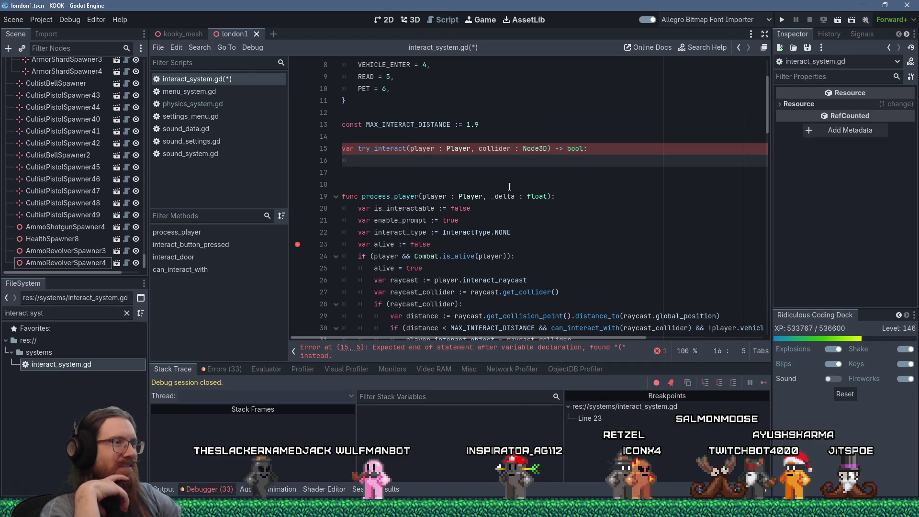
{"action": "scroll", "coordinate": [509, 187], "scroll_direction": "down", "scroll_amount": 2}
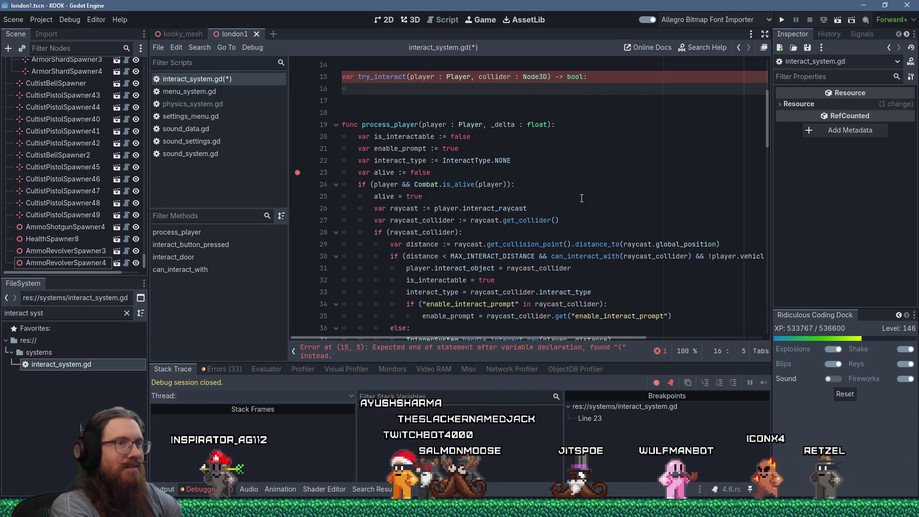
{"action": "type", "text": "if "}
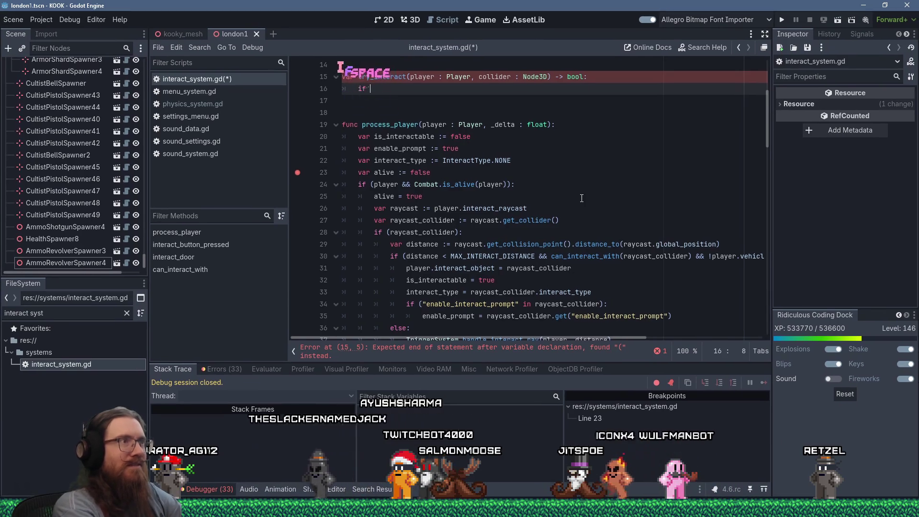
{"action": "type", "text": "(can_inter"}
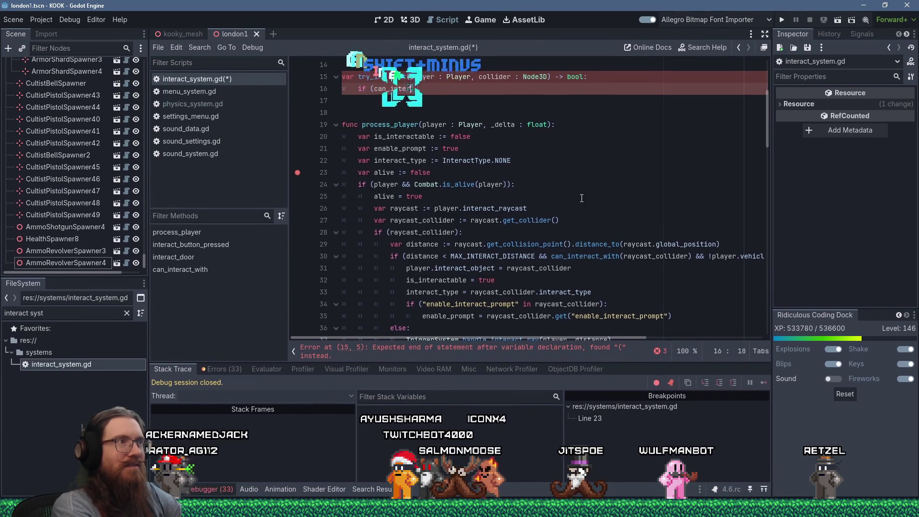
{"action": "type", "text": "act_with("}
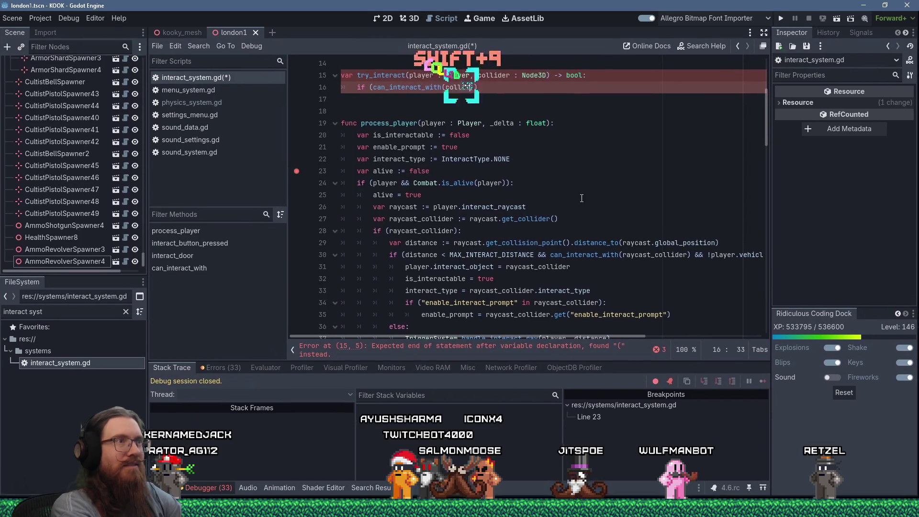
{"action": "type", "text": "collider)"}
{"action": "type", "text": " && "}
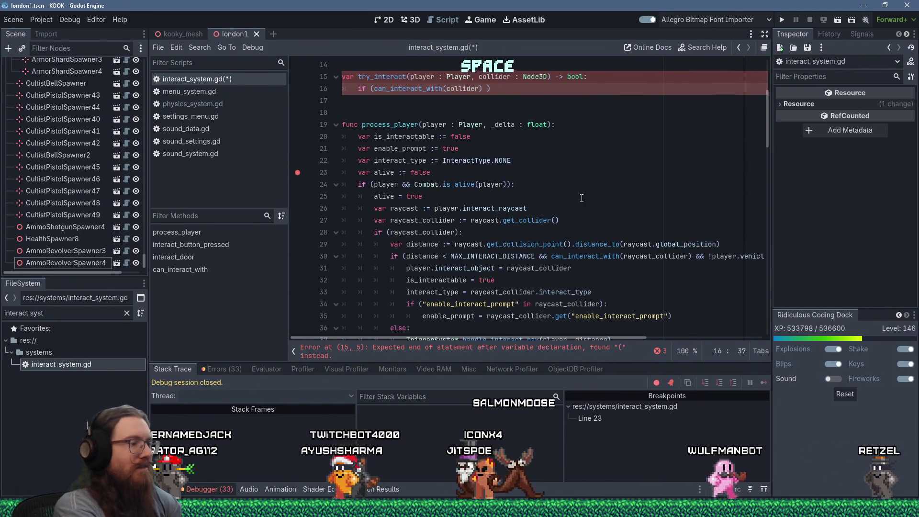
{"action": "type", "text": "!player."}
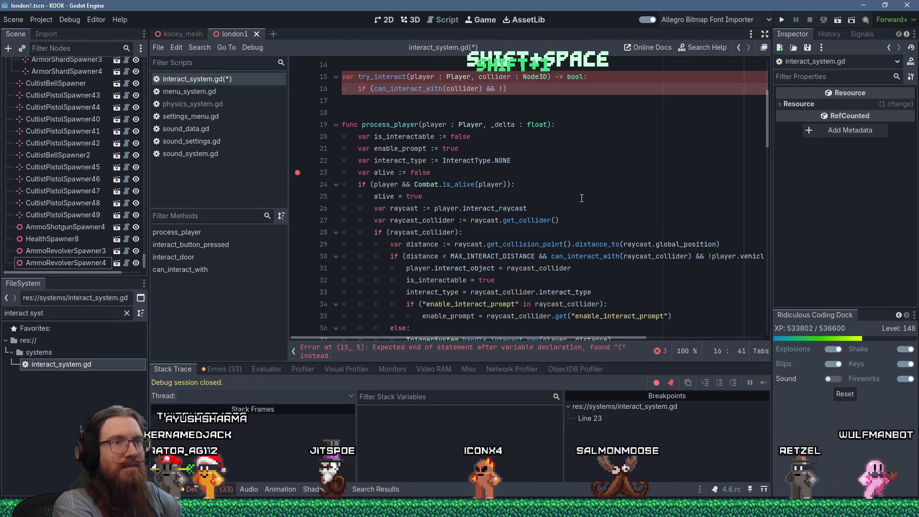
{"action": "type", "text": "vehicle):"}
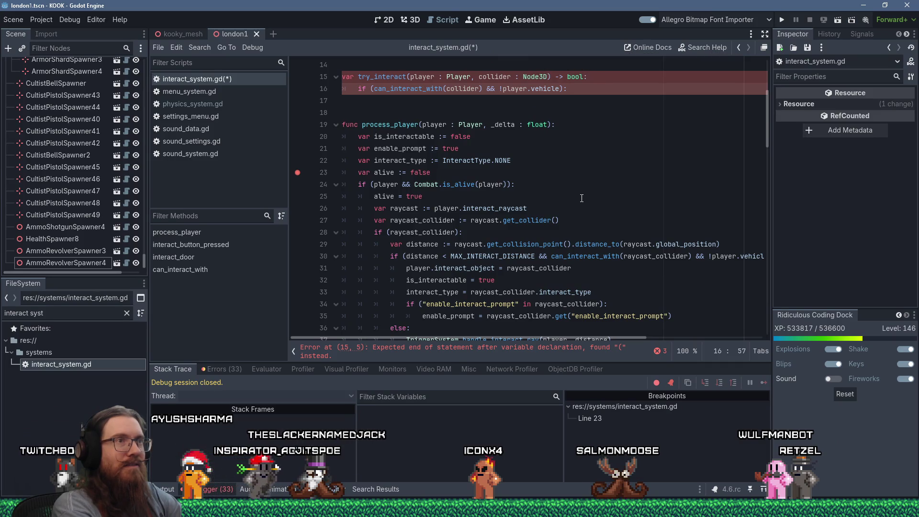
{"action": "key", "text": "Return"}
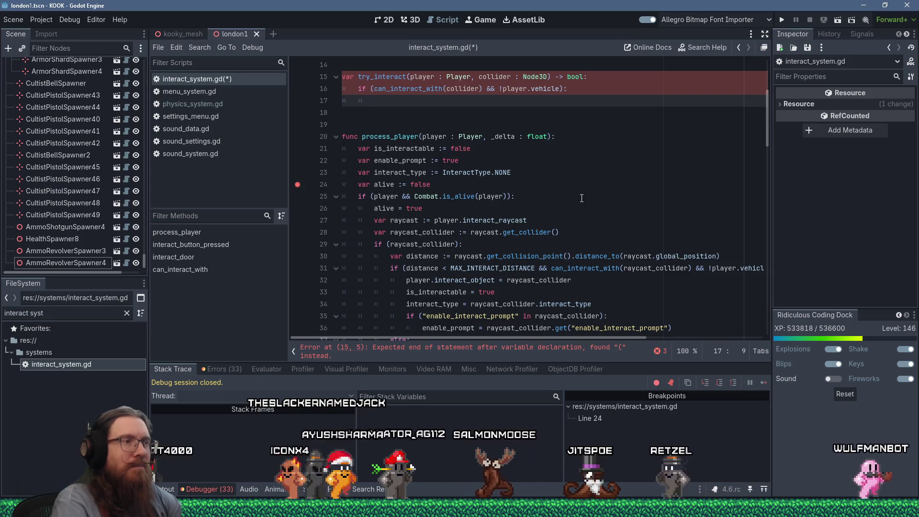
{"action": "scroll", "coordinate": [579, 199], "scroll_direction": "down", "scroll_amount": 3}
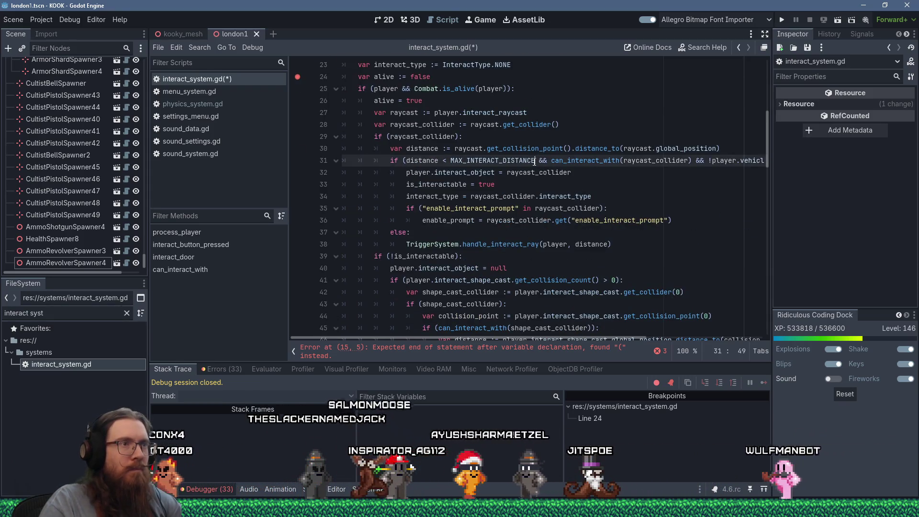
Cut line 31's condition down to the MAX_INTERACT_DISTANCE check only.
{"action": "left_click", "coordinate": [572, 161]}
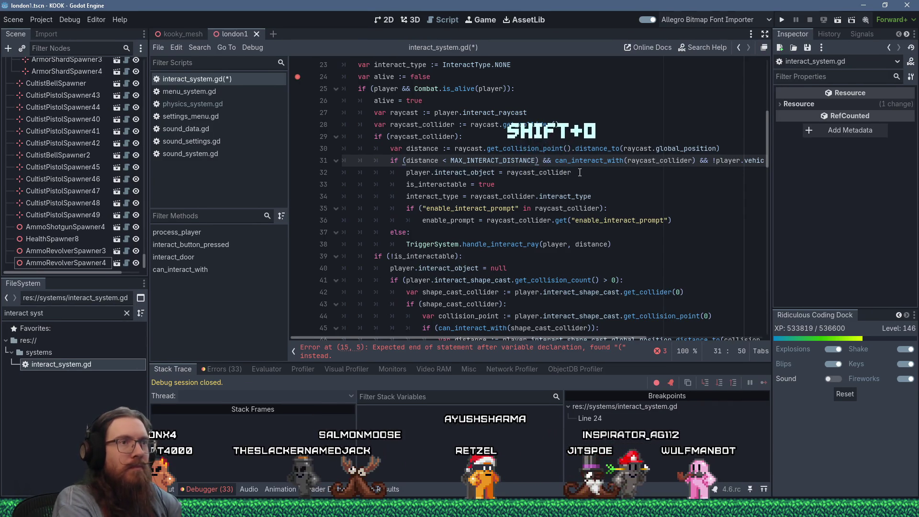
{"action": "key", "text": "shift+End"}
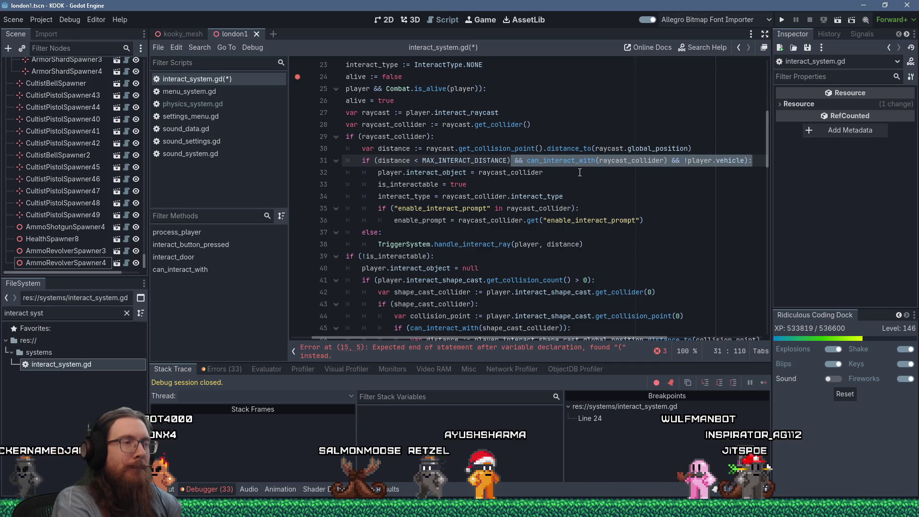
{"action": "key", "text": "Delete"}
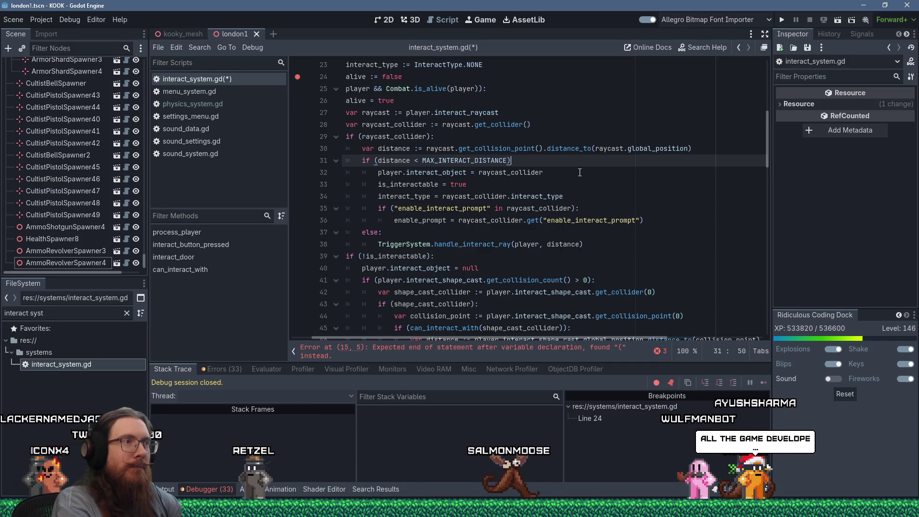
{"action": "type", "text": ":"}
{"action": "key", "text": "Return"}
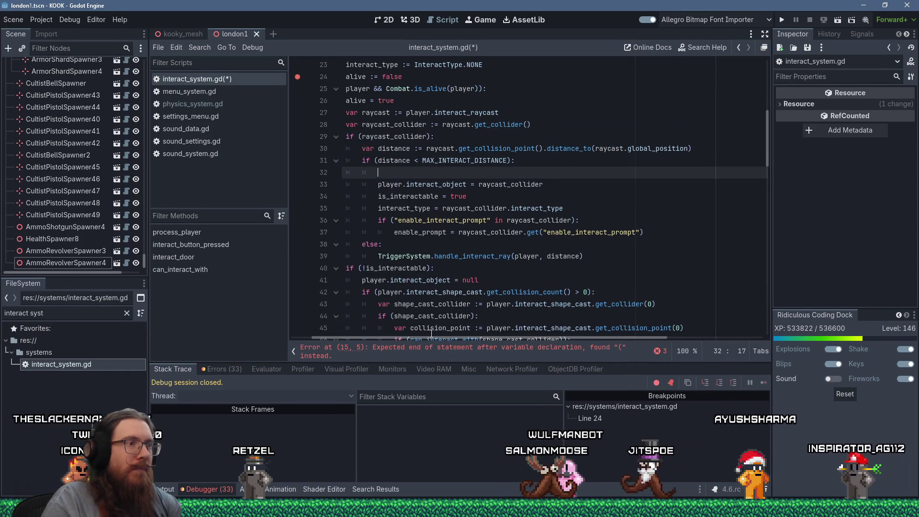
Assign is_interactable = try_interact(player, raycast_collider) inside the distance check.
{"action": "scroll", "coordinate": [373, 324], "scroll_direction": "left", "scroll_amount": 2}
{"action": "scroll", "coordinate": [375, 314], "scroll_direction": "up", "scroll_amount": 2}
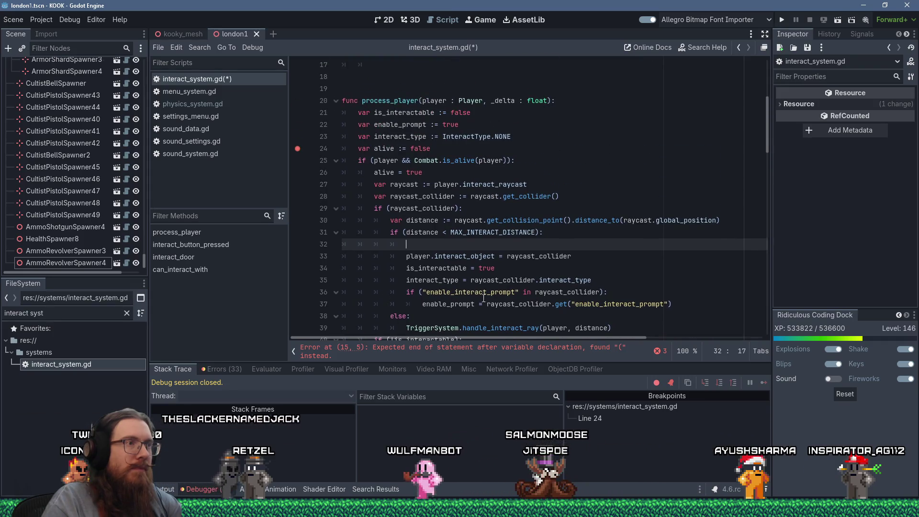
{"action": "type", "text": "is"}
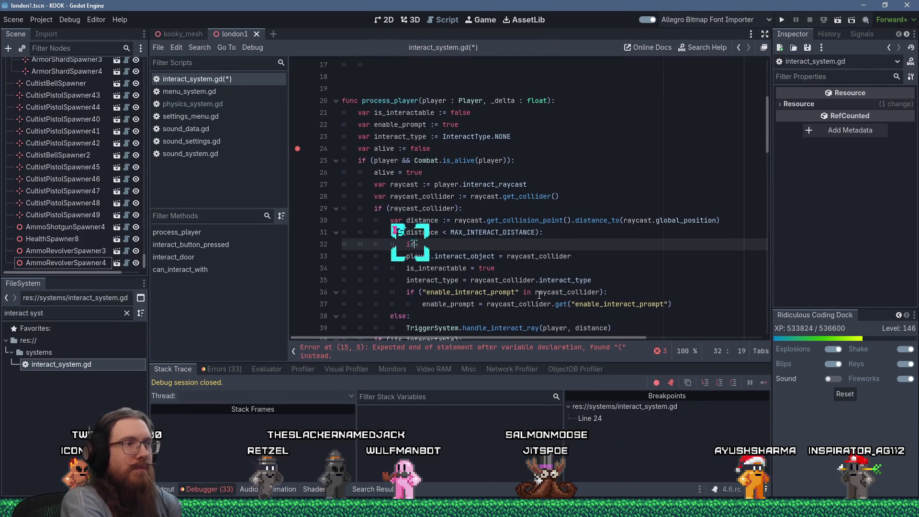
{"action": "type", "text": "_interact"}
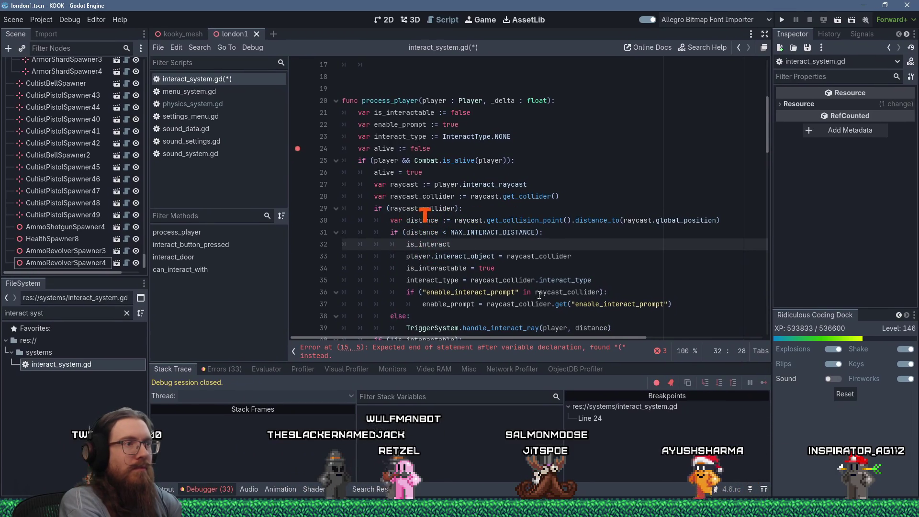
{"action": "type", "text": "able = try_interact("}
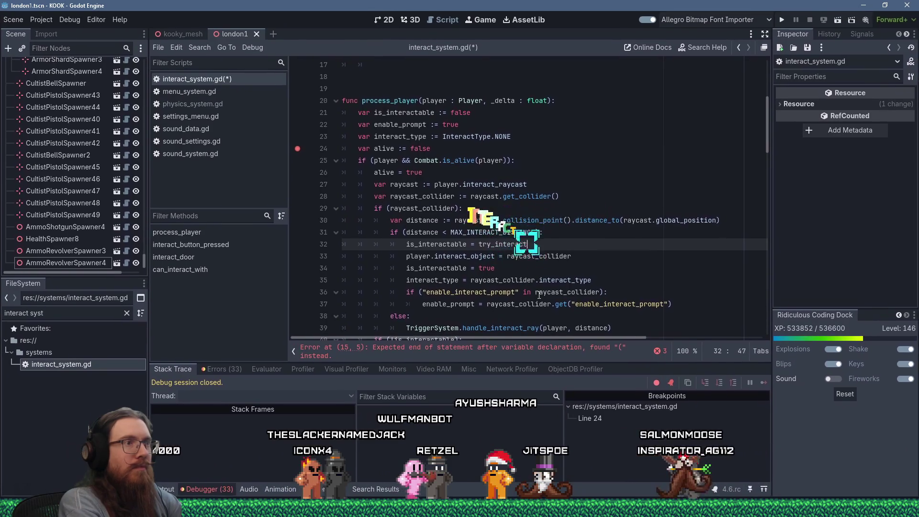
{"action": "scroll", "coordinate": [494, 245], "scroll_direction": "up", "scroll_amount": 3}
{"action": "scroll", "coordinate": [496, 245], "scroll_direction": "down", "scroll_amount": 2}
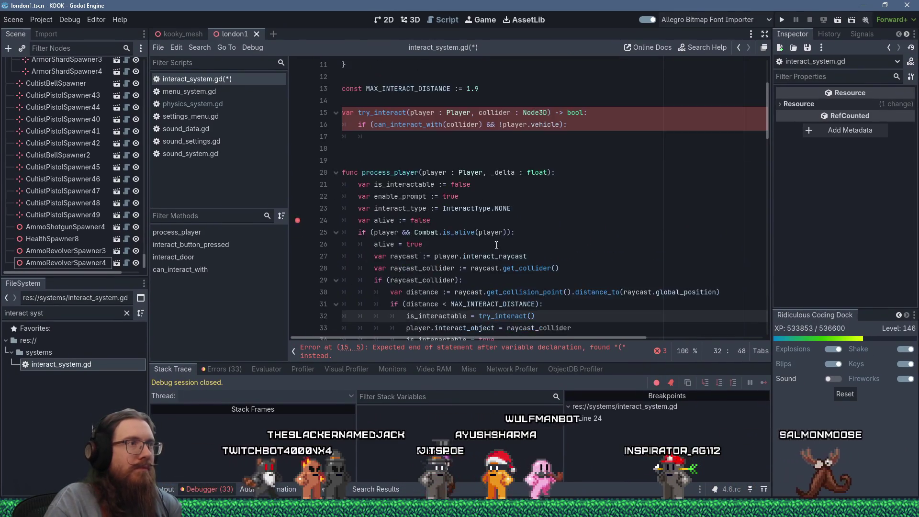
{"action": "type", "text": "player,"}
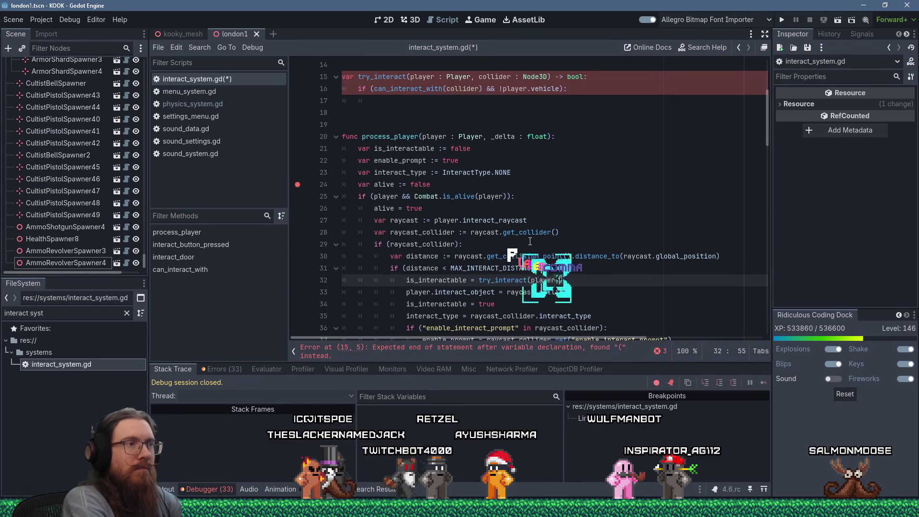
{"action": "type", "text": " r"}
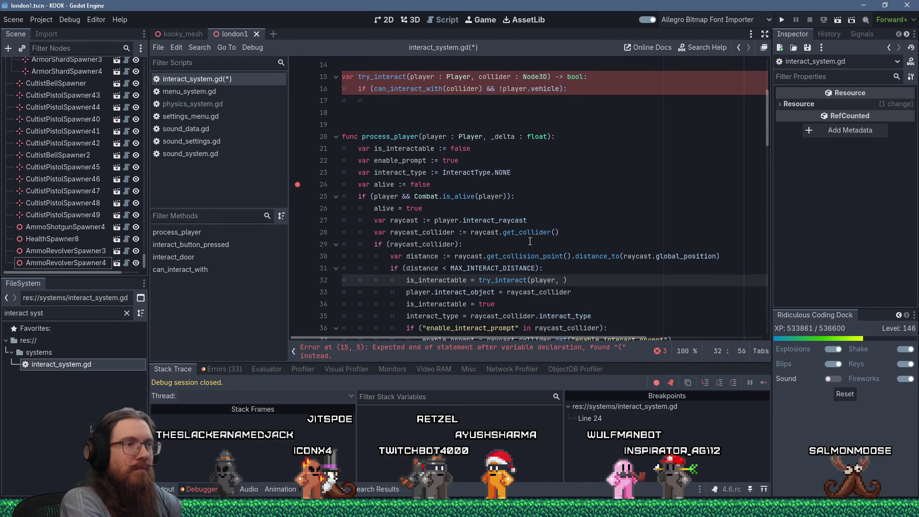
{"action": "type", "text": "aycast_c"}
{"action": "key", "text": "BackSpace"}
{"action": "key", "text": "BackSpace"}
{"action": "key", "text": "BackSpace"}
{"action": "type", "text": "collider)"}
{"action": "scroll", "coordinate": [522, 206], "scroll_direction": "down", "scroll_amount": 1}
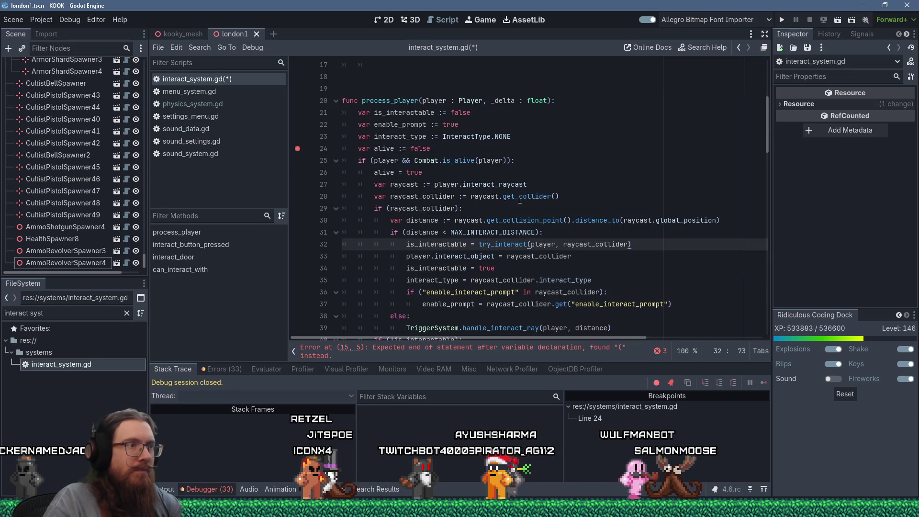
{"action": "left_click", "coordinate": [686, 303]}
Move the interact object, type and prompt setup lines from process_player under try_interact's check.
{"action": "left_click_drag", "start_coordinate": [685, 303], "coordinate": [649, 247]}
{"action": "key", "text": "ctrl+c"}
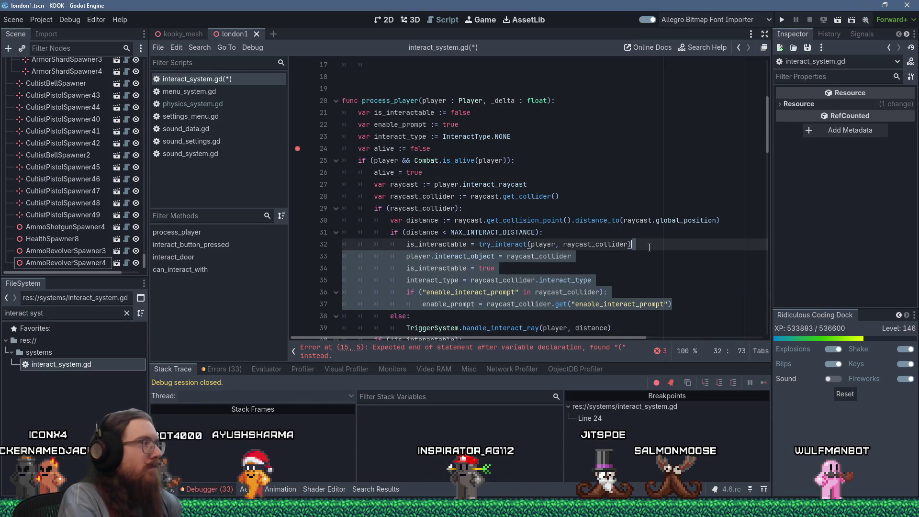
{"action": "key", "text": "shift+Delete"}
{"action": "scroll", "coordinate": [539, 216], "scroll_direction": "up", "scroll_amount": 4}
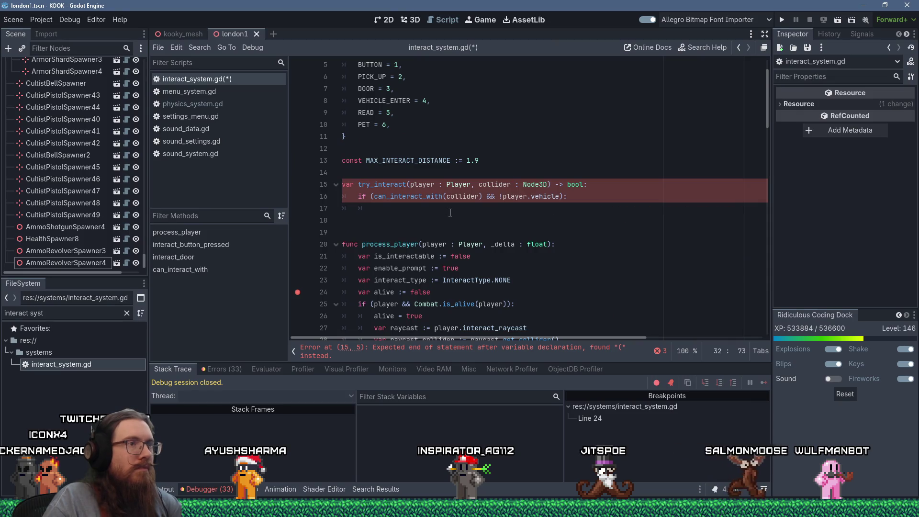
{"action": "left_click", "coordinate": [376, 196]}
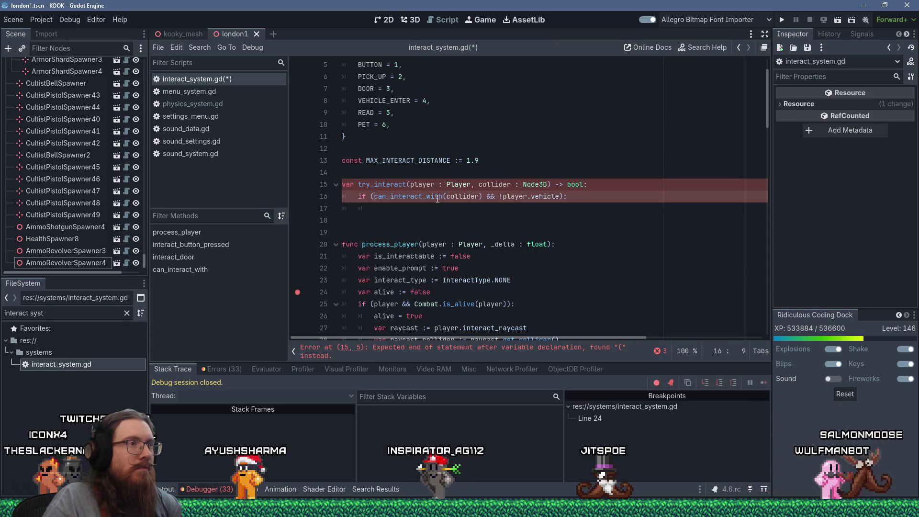
{"action": "left_click", "coordinate": [492, 208]}
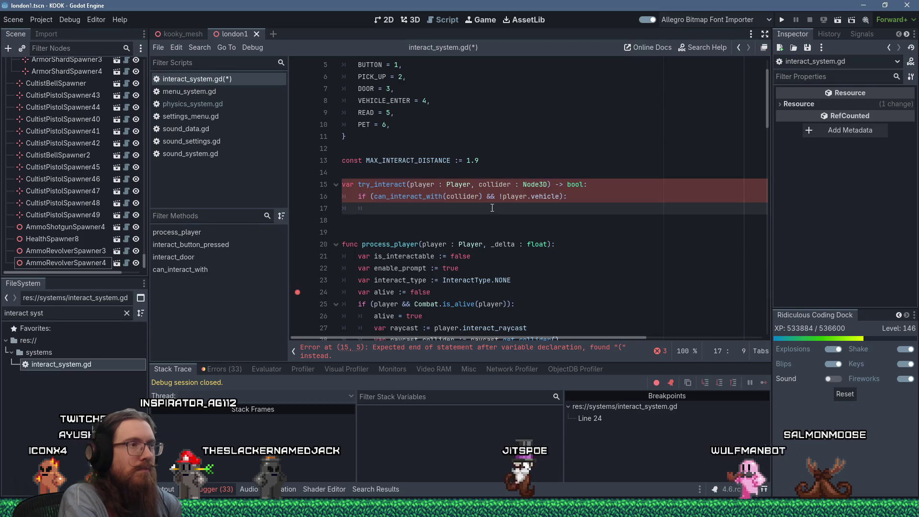
{"action": "key", "text": "shift+Insert"}
{"action": "key", "text": "shift+Tab"}
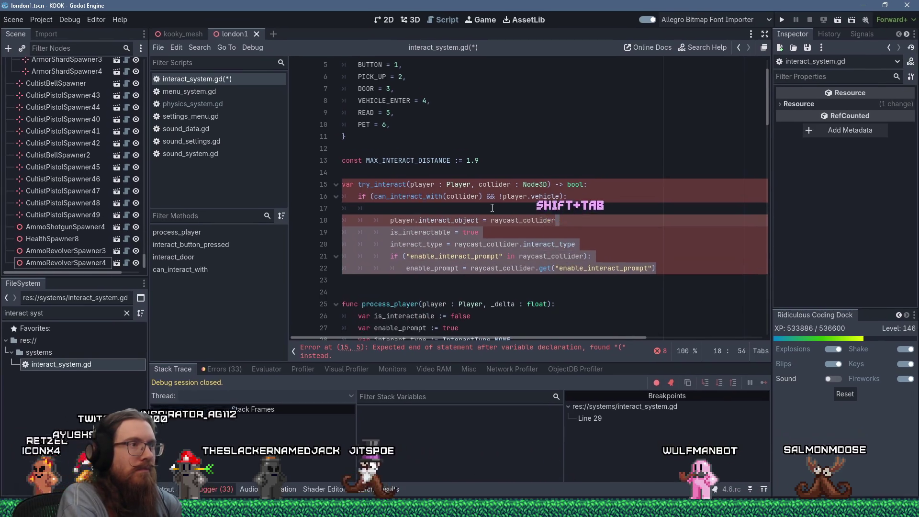
{"action": "key", "text": "shift+Tab"}
{"action": "key", "text": "Up"}
{"action": "key", "text": "Up"}
{"action": "key", "text": "End"}
{"action": "key", "text": "Delete"}
{"action": "key", "text": "Down"}
{"action": "key", "text": "Down"}
{"action": "key", "text": "Down"}
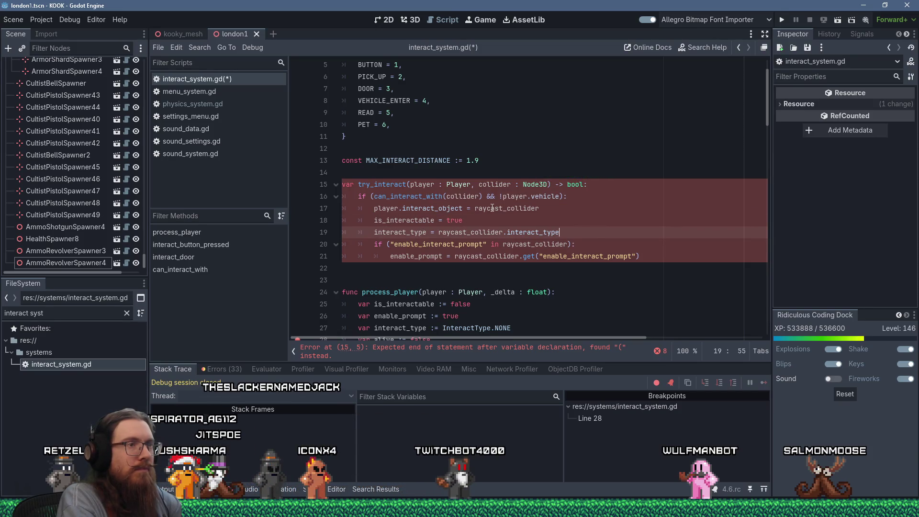
{"action": "key", "text": "Down"}
{"action": "key", "text": "Down"}
{"action": "key", "text": "Down"}
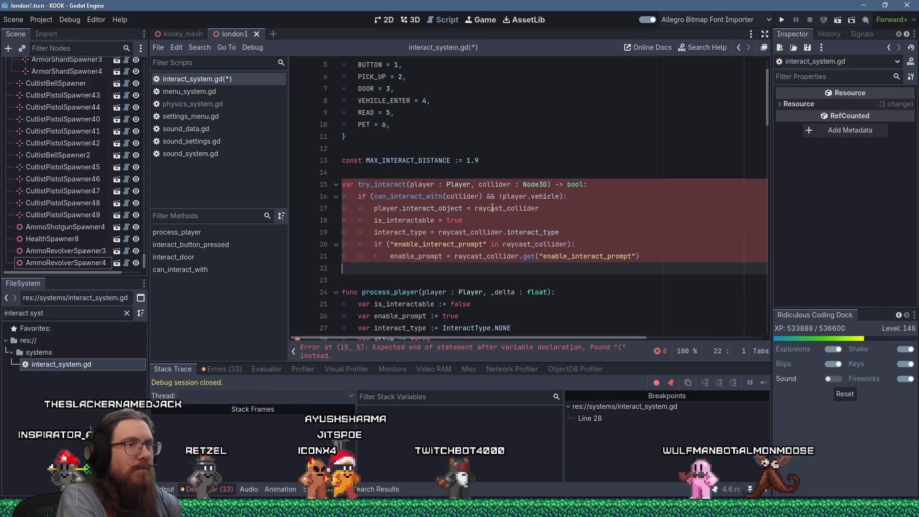
Add 'return true' inside the check and an else branch returning false.
{"action": "key", "text": "Tab"}
{"action": "key", "text": "Tab"}
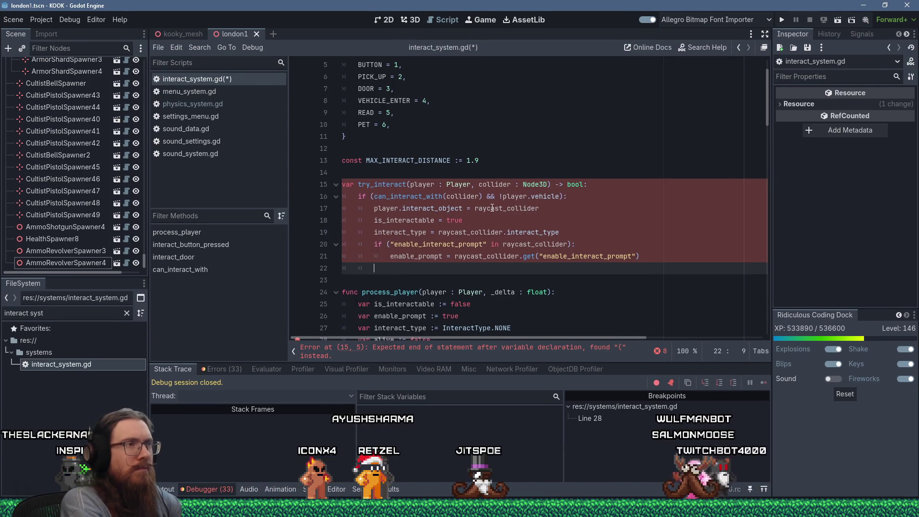
{"action": "type", "text": "return true"}
{"action": "key", "text": "Return"}
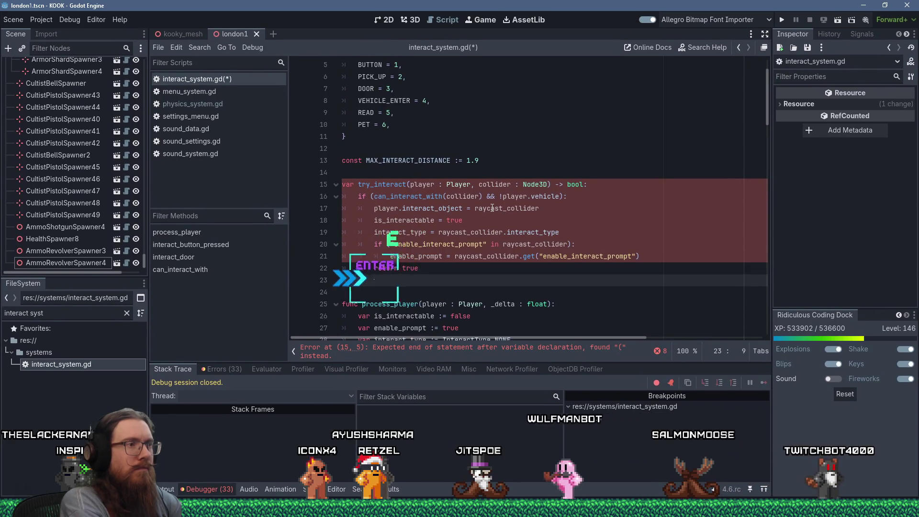
{"action": "key", "text": "BackSpace"}
{"action": "type", "text": "else:"}
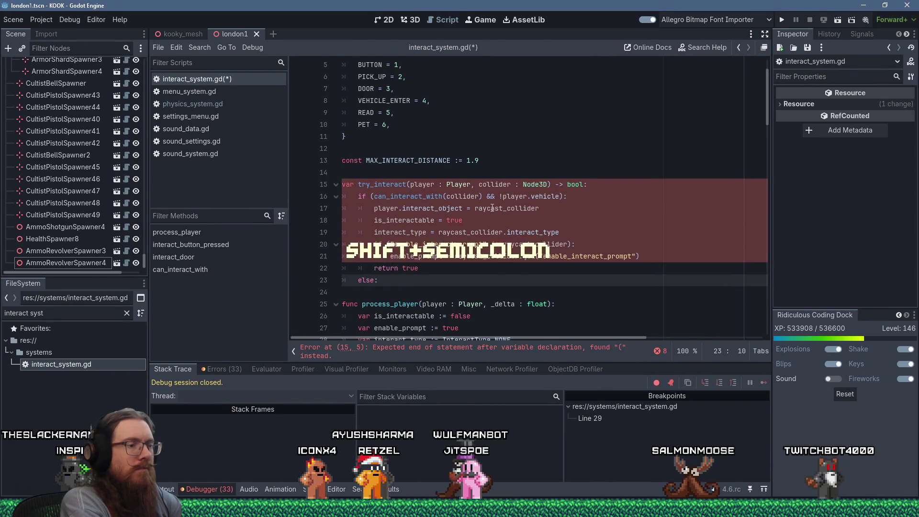
{"action": "type", "text": "return false"}
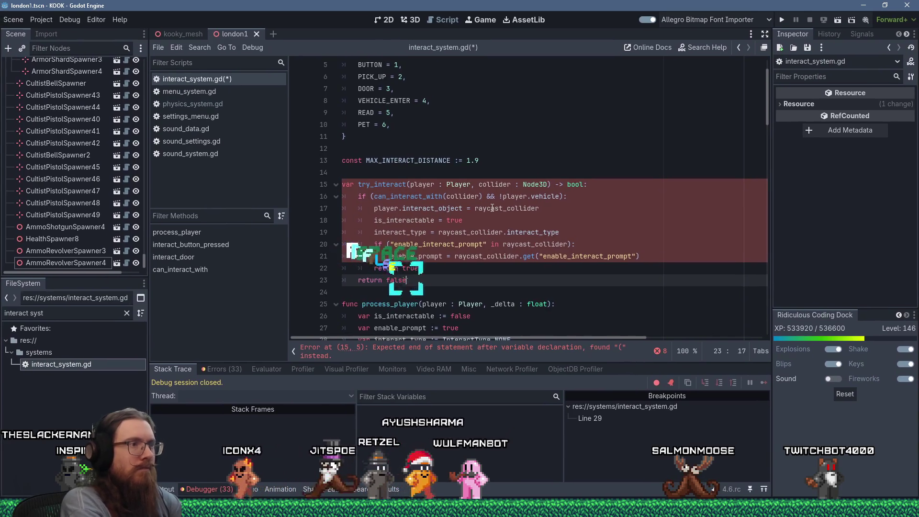
{"action": "key", "text": "Down"}
{"action": "key", "text": "Return"}
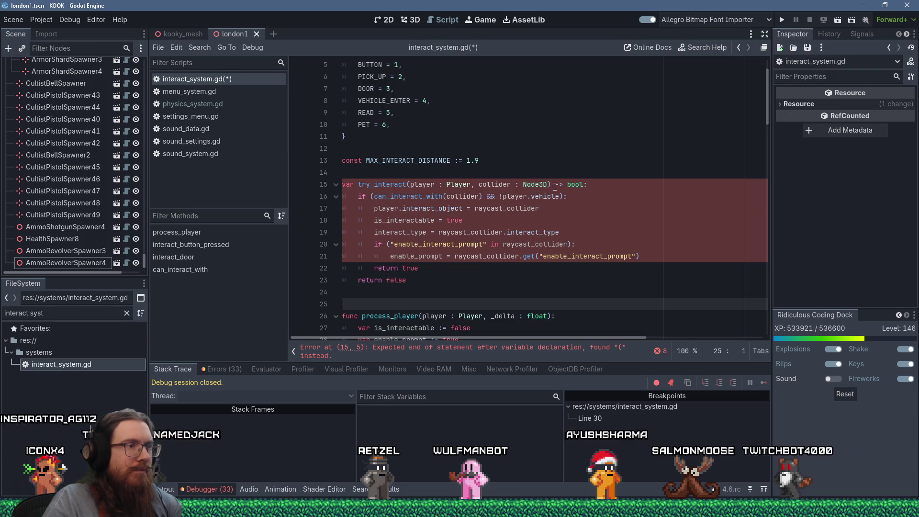
{"action": "left_click", "coordinate": [461, 196]}
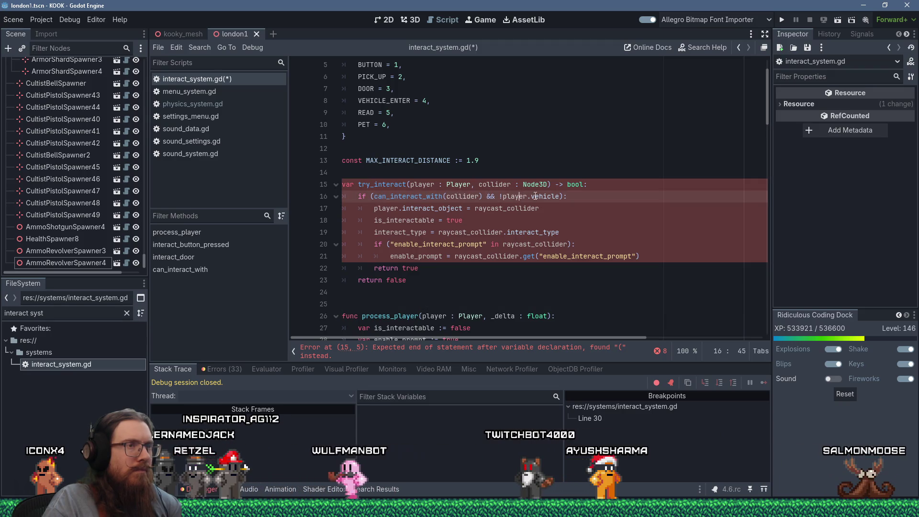
{"action": "left_click", "coordinate": [465, 348]}
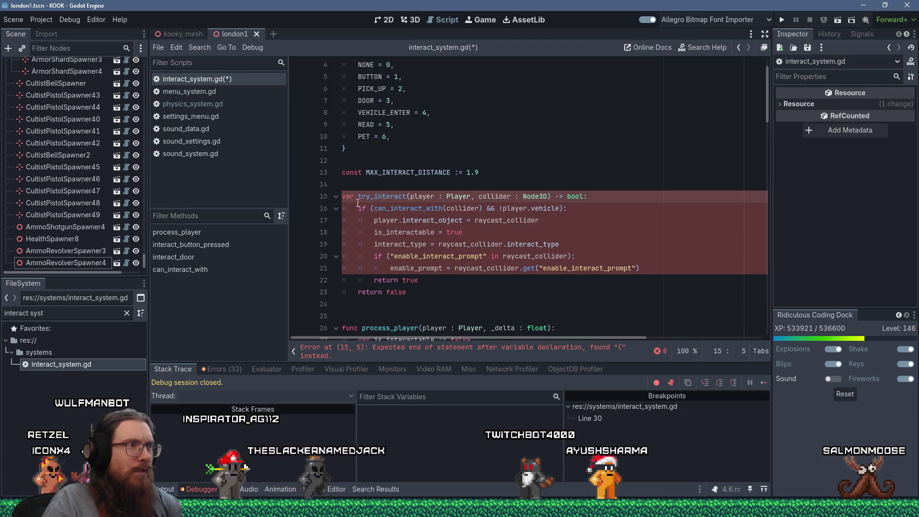
Change line 15 to a func declaration and replace raycast_collider references with collider.
{"action": "type", "text": "func"}
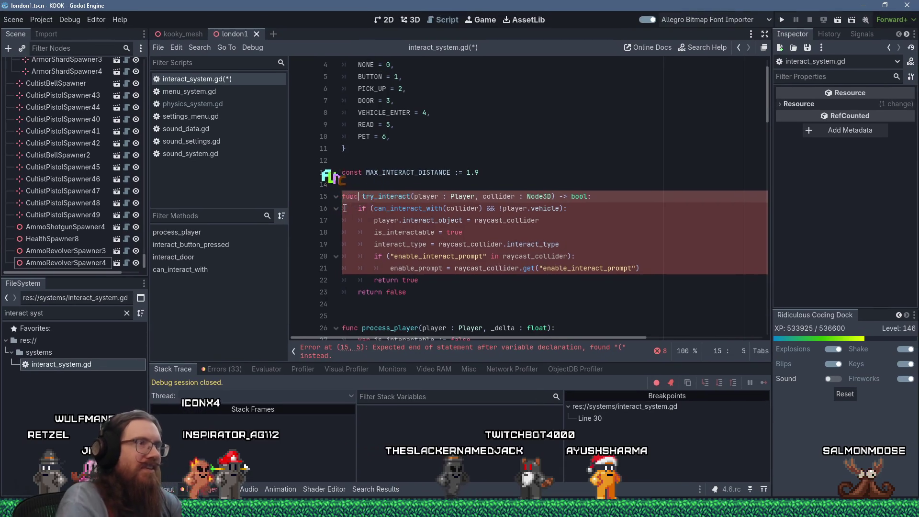
{"action": "left_click", "coordinate": [517, 304]}
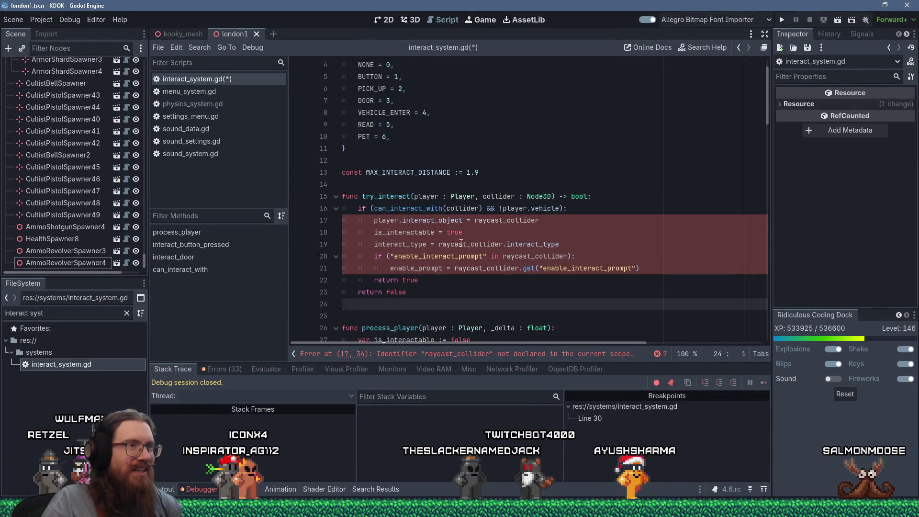
{"action": "double_click", "coordinate": [504, 221]}
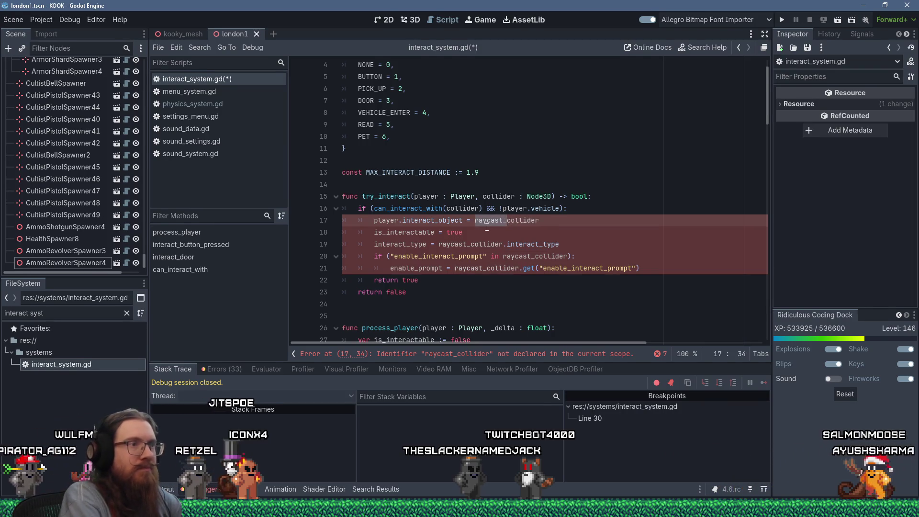
{"action": "key", "text": "Delete"}
{"action": "left_click", "coordinate": [439, 244]}
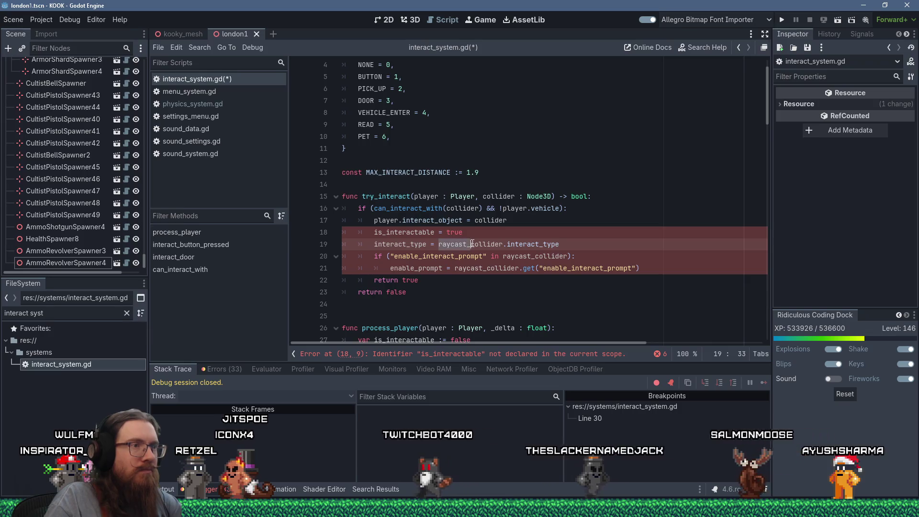
{"action": "key", "text": "Delete"}
{"action": "key", "text": "Delete"}
{"action": "key", "text": "Delete"}
{"action": "left_click", "coordinate": [503, 257]}
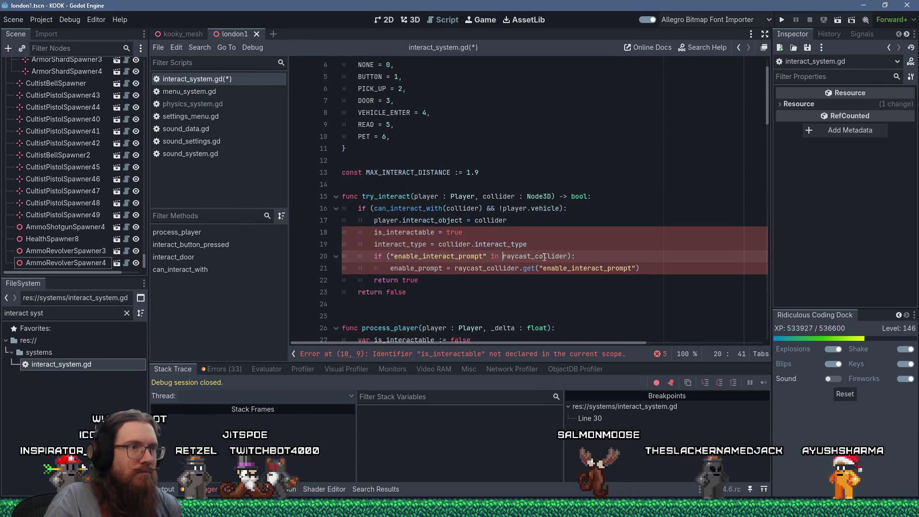
{"action": "key", "text": "Delete"}
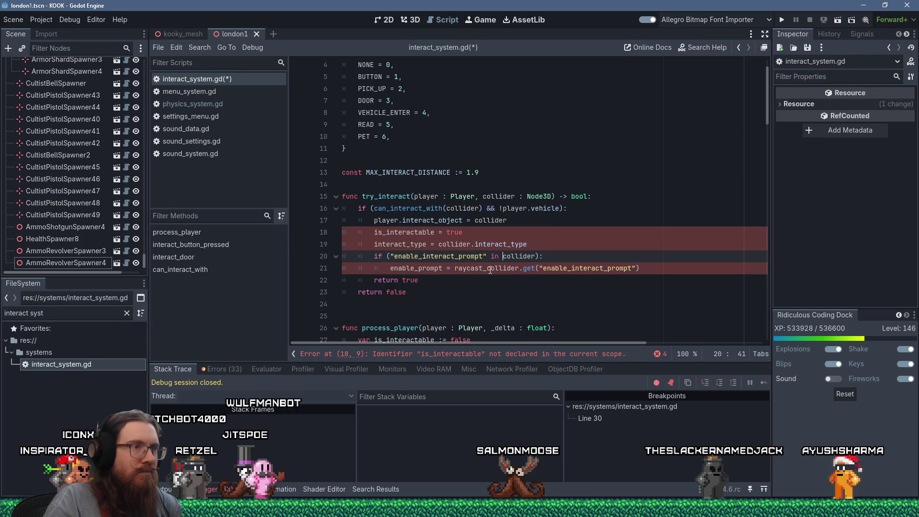
{"action": "left_click", "coordinate": [487, 269]}
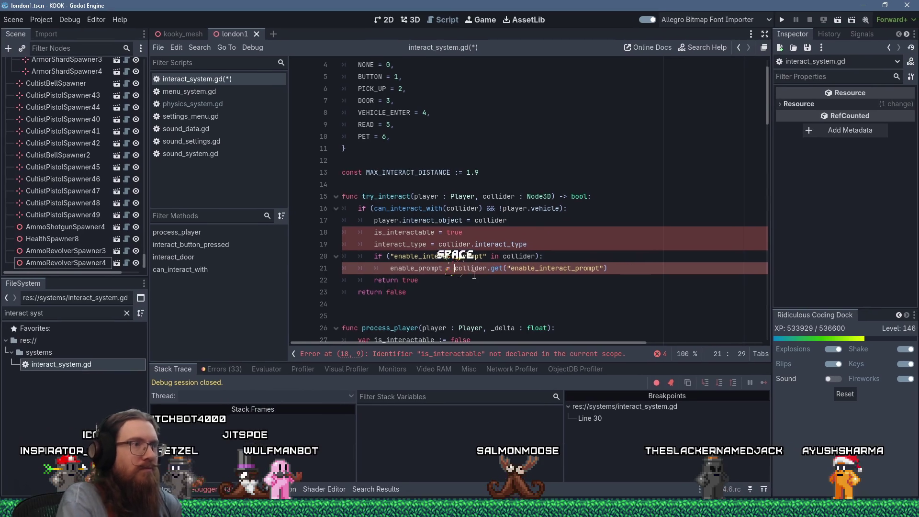
{"action": "left_click", "coordinate": [369, 246]}
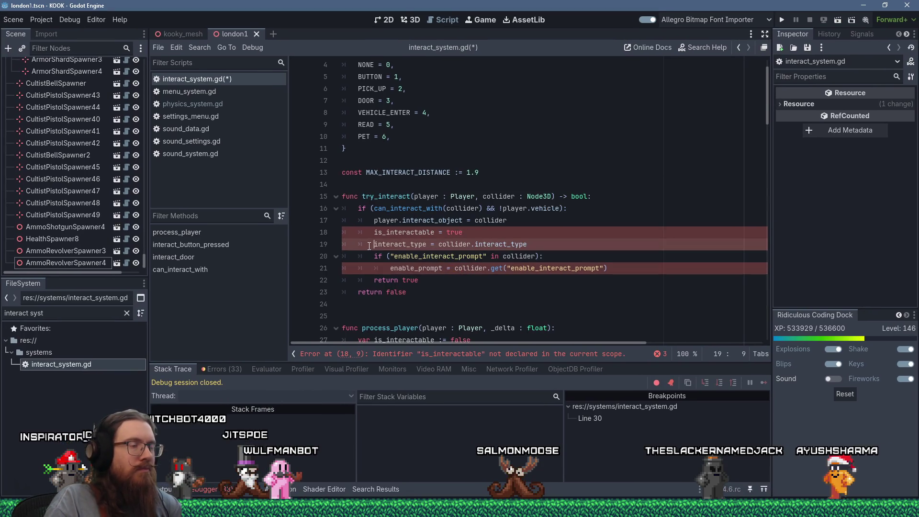
Delete the 'is_interactable = true' line from try_interact.
{"action": "left_click", "coordinate": [529, 221]}
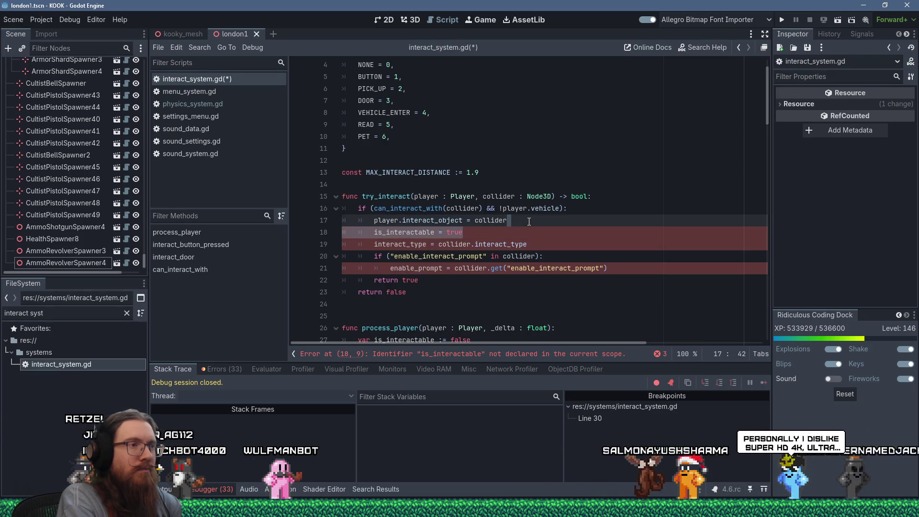
{"action": "key", "text": "Delete"}
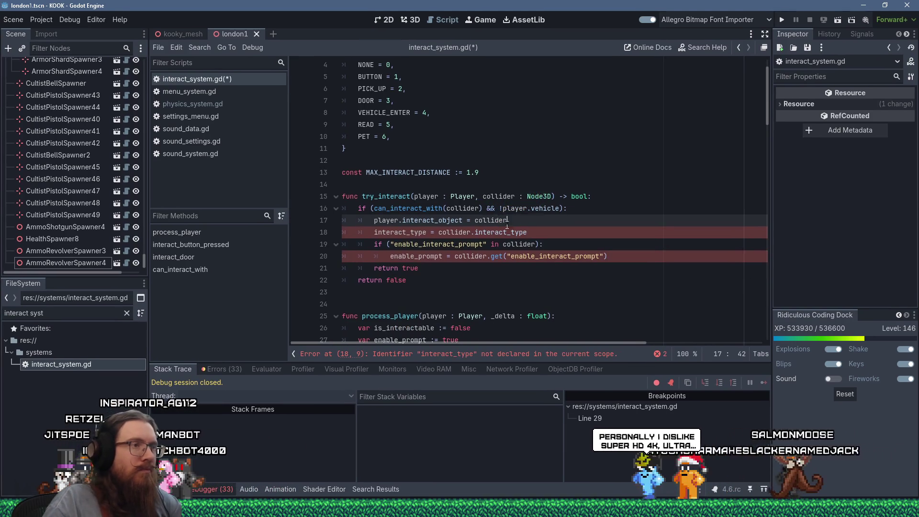
{"action": "double_click", "coordinate": [399, 232]}
{"action": "scroll", "coordinate": [476, 246], "scroll_direction": "down", "scroll_amount": 9}
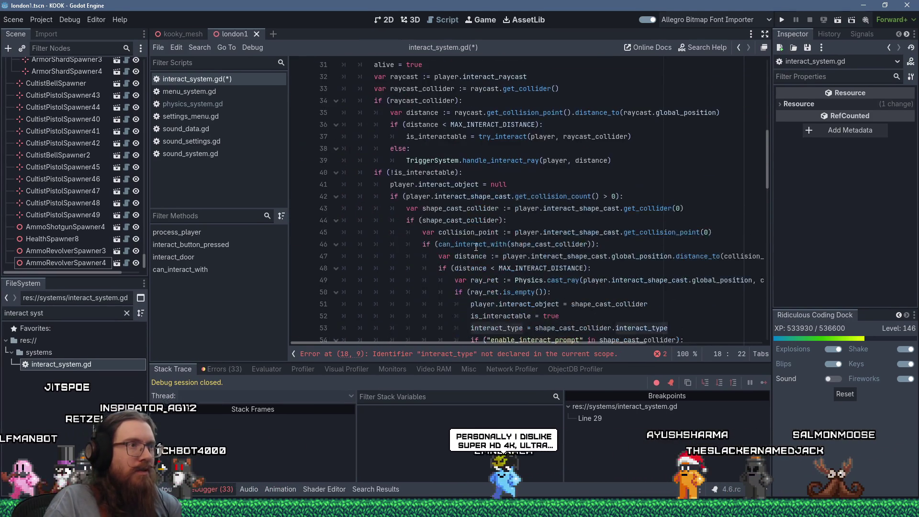
{"action": "scroll", "coordinate": [476, 246], "scroll_direction": "down", "scroll_amount": 3}
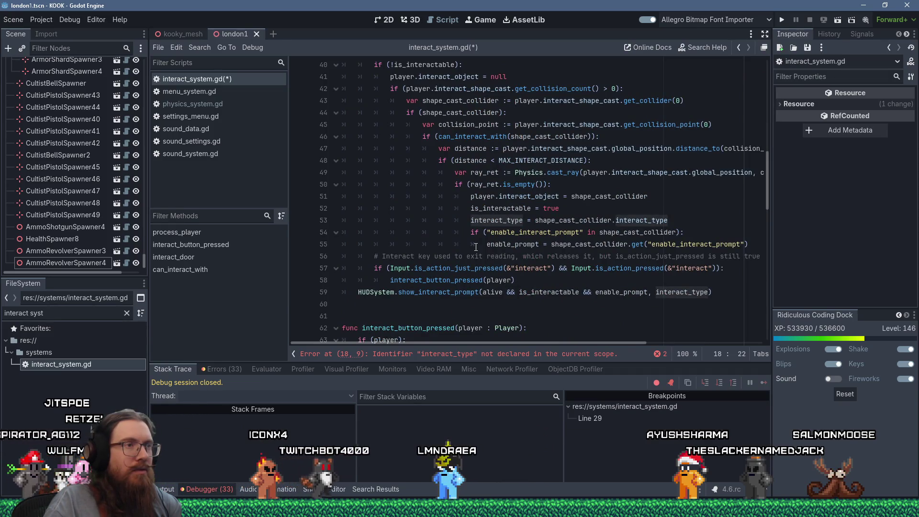
{"action": "mouse_move", "coordinate": [490, 265]}
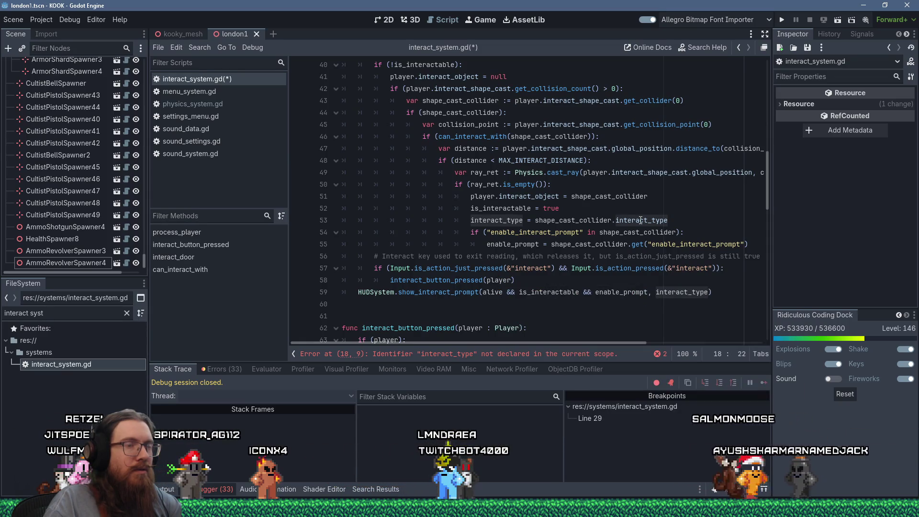
{"action": "scroll", "coordinate": [641, 219], "scroll_direction": "up", "scroll_amount": 10}
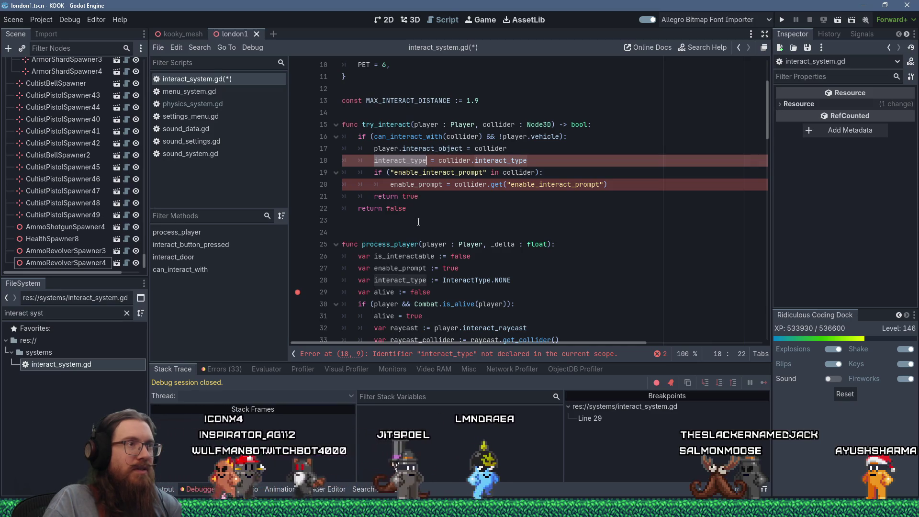
{"action": "scroll", "coordinate": [421, 220], "scroll_direction": "down", "scroll_amount": 6}
{"action": "scroll", "coordinate": [420, 220], "scroll_direction": "down", "scroll_amount": 8}
{"action": "scroll", "coordinate": [421, 220], "scroll_direction": "up", "scroll_amount": 9}
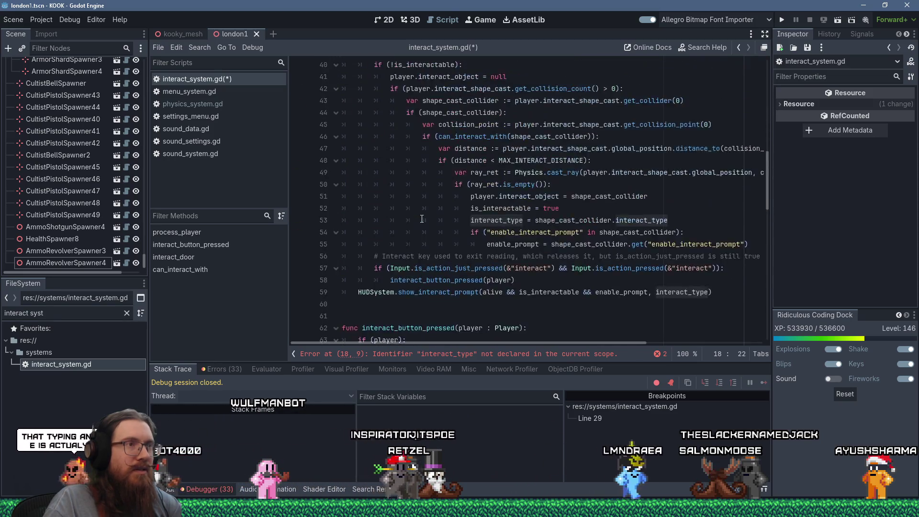
{"action": "scroll", "coordinate": [422, 219], "scroll_direction": "up", "scroll_amount": 6}
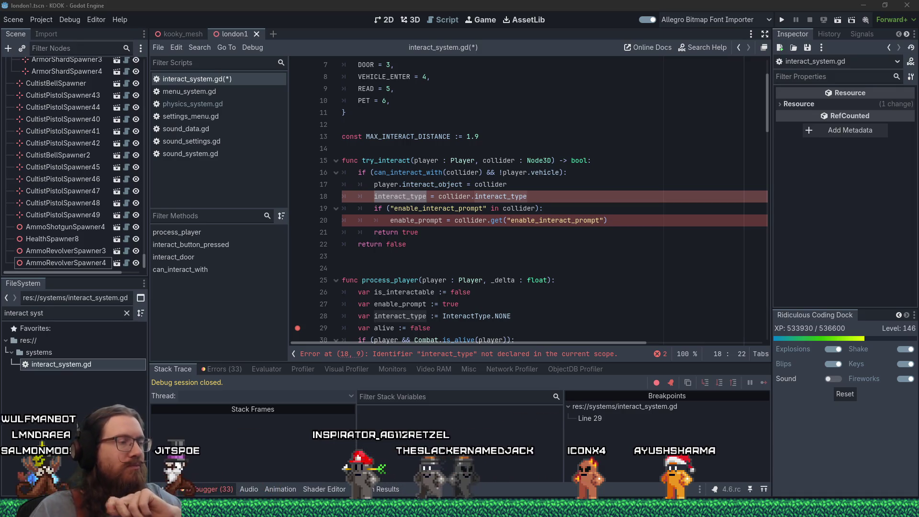
{"action": "left_click", "coordinate": [523, 186]}
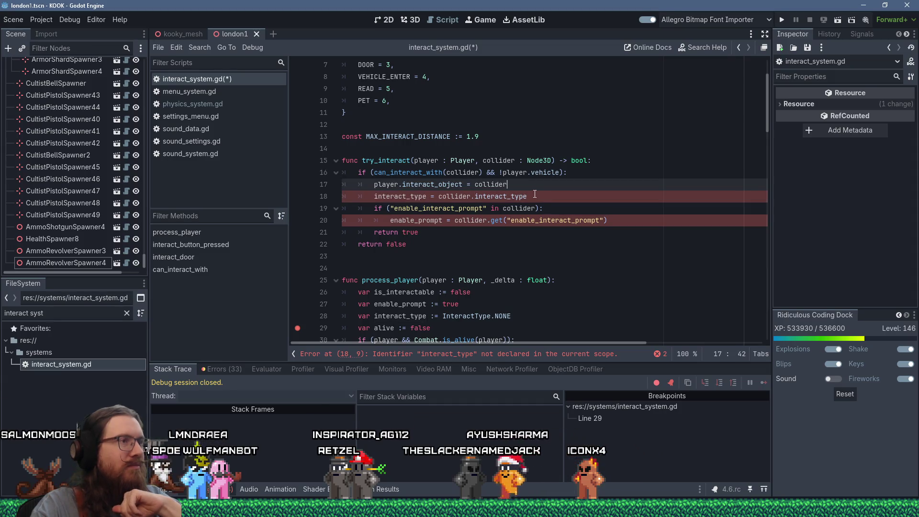
{"action": "scroll", "coordinate": [534, 194], "scroll_direction": "down", "scroll_amount": 3}
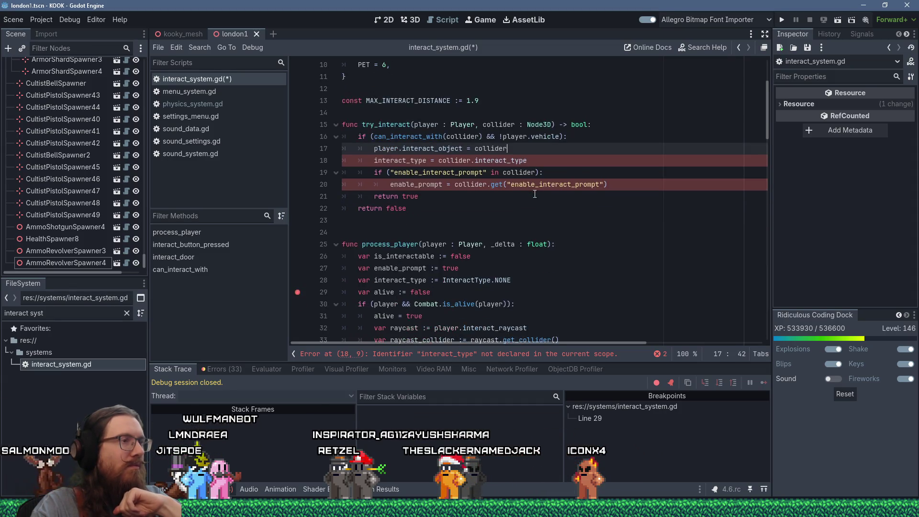
{"action": "scroll", "coordinate": [535, 194], "scroll_direction": "up", "scroll_amount": 4}
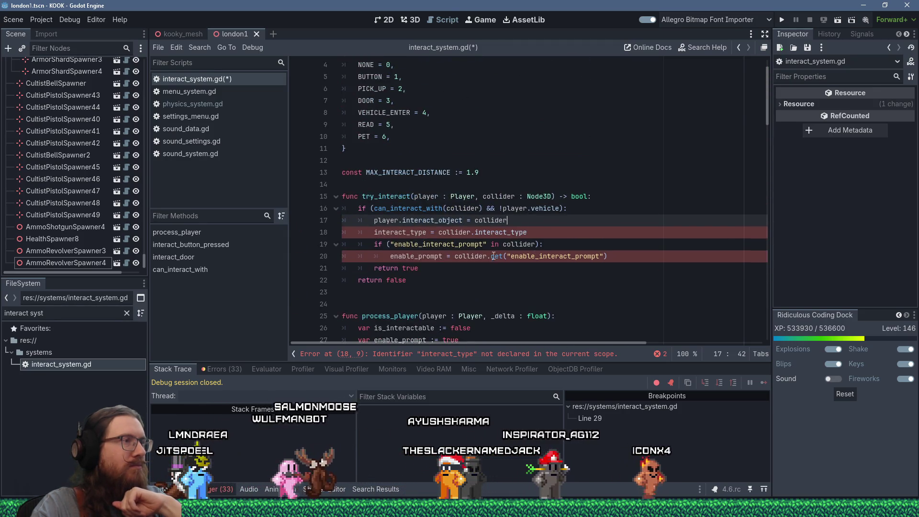
{"action": "mouse_move", "coordinate": [492, 256]}
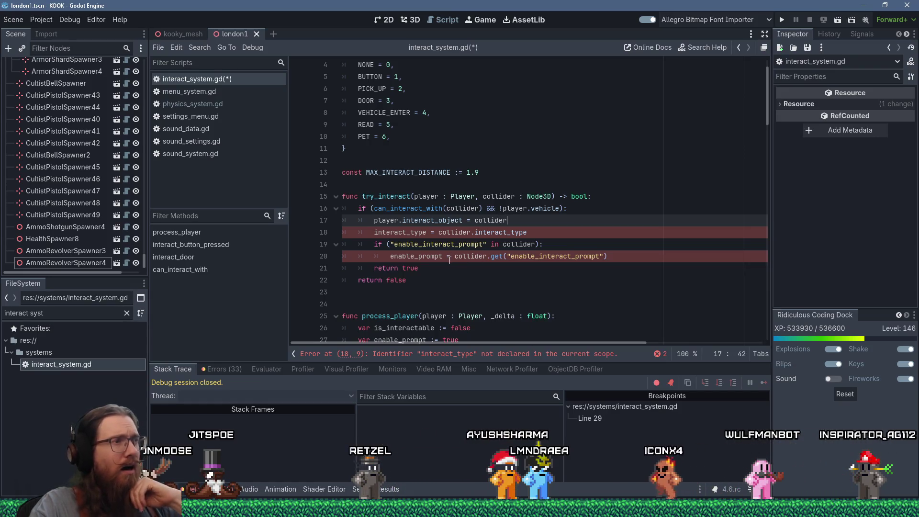
{"action": "scroll", "coordinate": [454, 257], "scroll_direction": "down", "scroll_amount": 1}
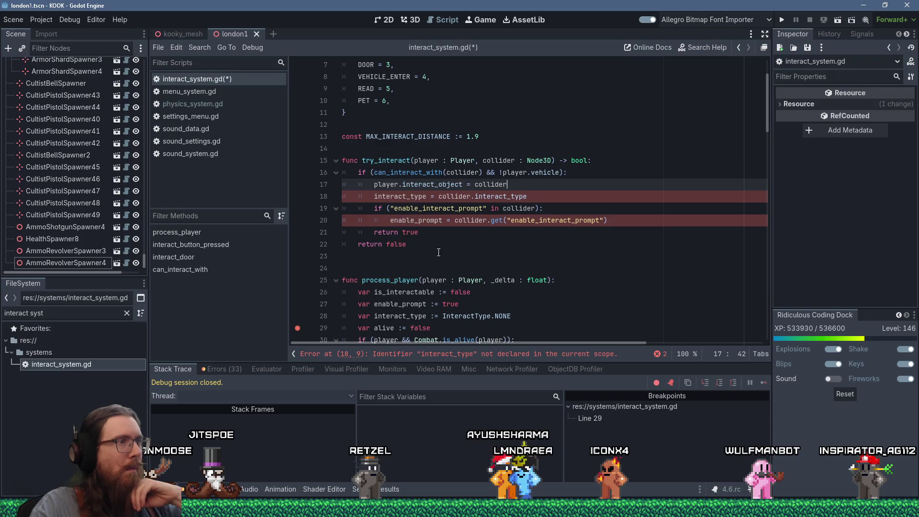
{"action": "left_click", "coordinate": [386, 197]}
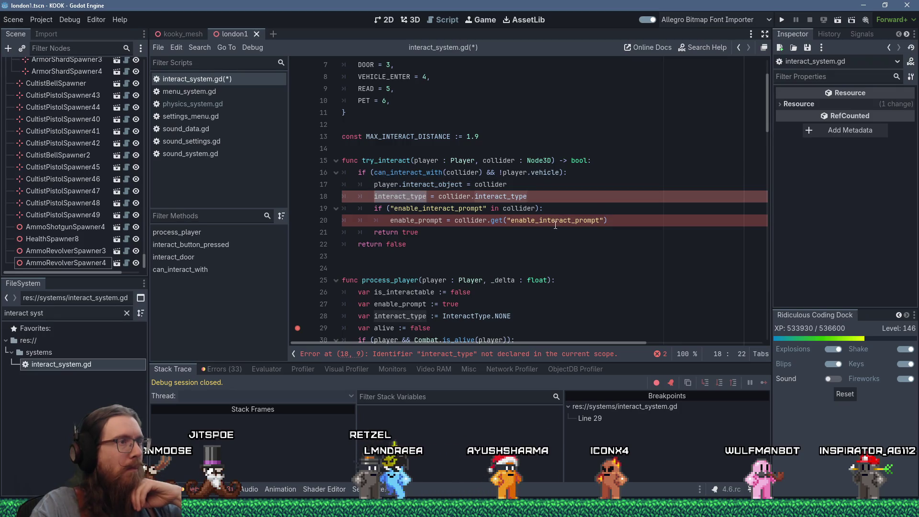
{"action": "scroll", "coordinate": [555, 225], "scroll_direction": "down", "scroll_amount": 2}
{"action": "scroll", "coordinate": [467, 227], "scroll_direction": "up", "scroll_amount": 2}
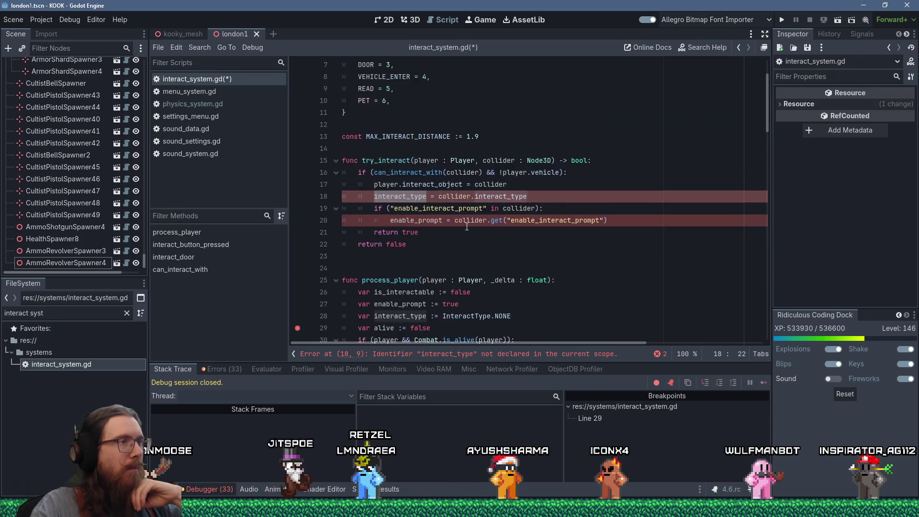
{"action": "left_click", "coordinate": [518, 185]}
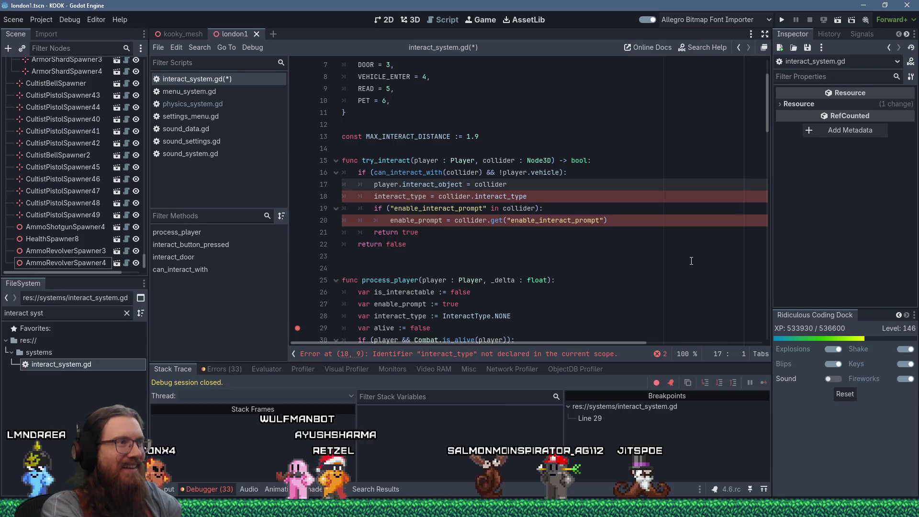
{"action": "scroll", "coordinate": [691, 261], "scroll_direction": "down", "scroll_amount": 3}
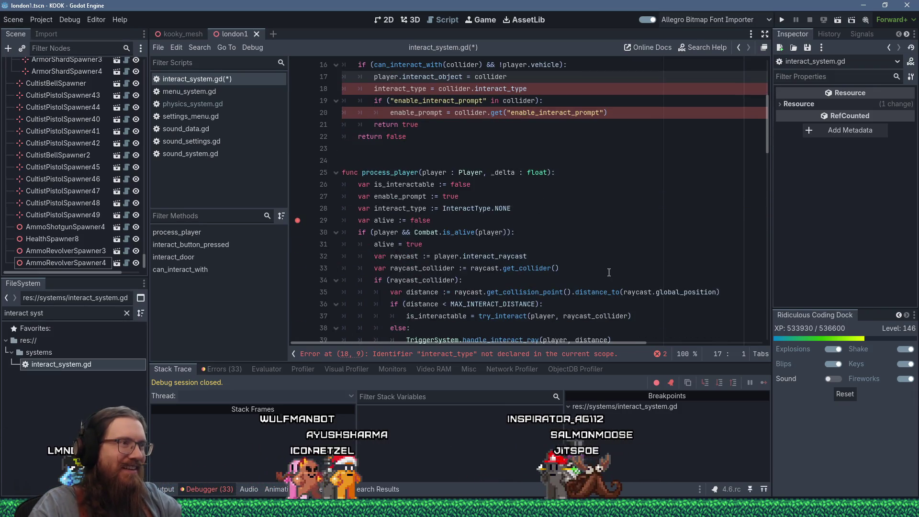
{"action": "scroll", "coordinate": [608, 272], "scroll_direction": "up", "scroll_amount": 3}
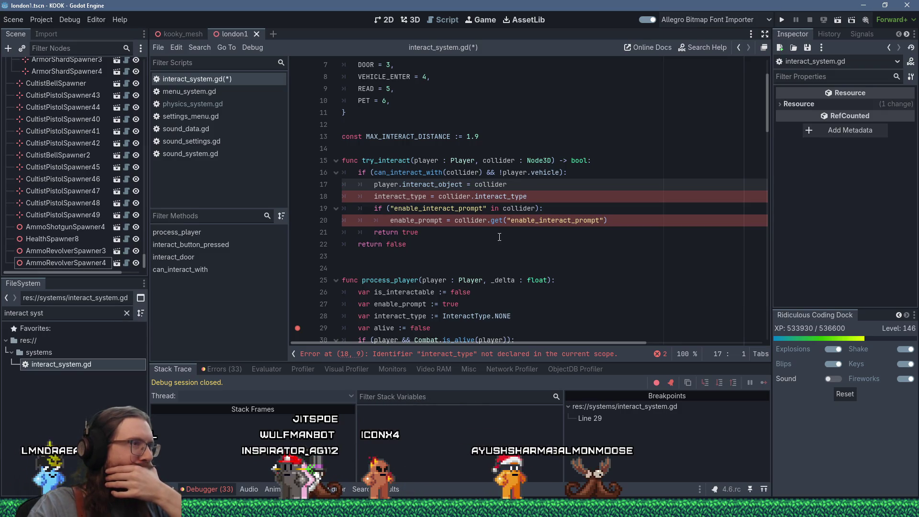
{"action": "left_click_drag", "start_coordinate": [477, 241], "coordinate": [343, 148]}
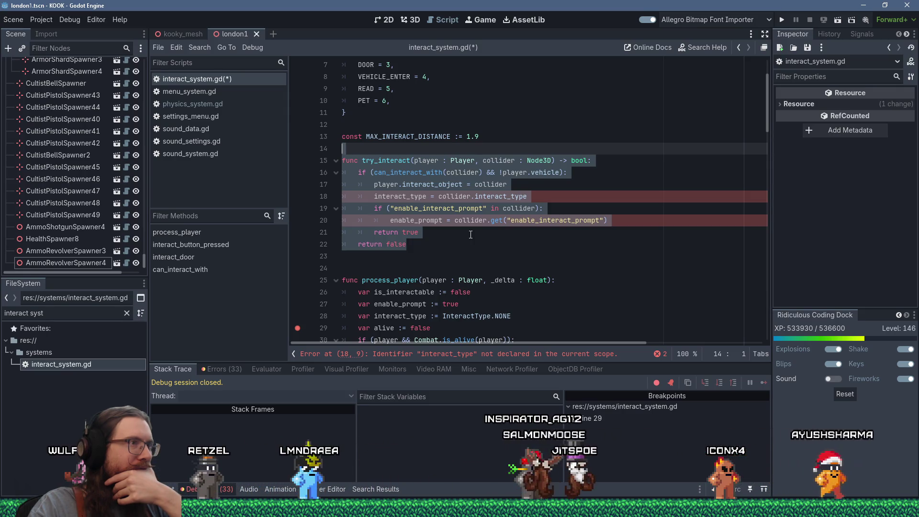
{"action": "left_click", "coordinate": [406, 150]}
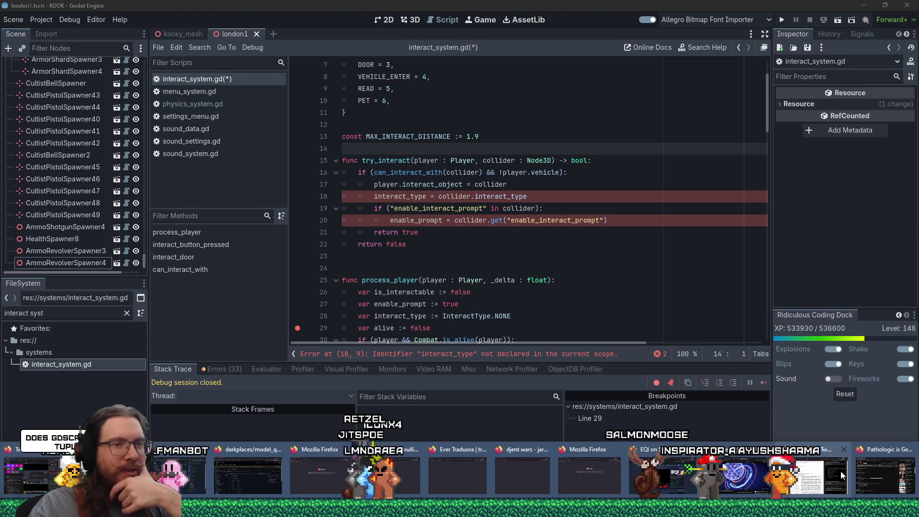
Search 'godot return multiple values' in a new Firefox tab and open the Reddit thread.
{"action": "left_click", "coordinate": [843, 476]}
{"action": "left_click", "coordinate": [893, 22]}
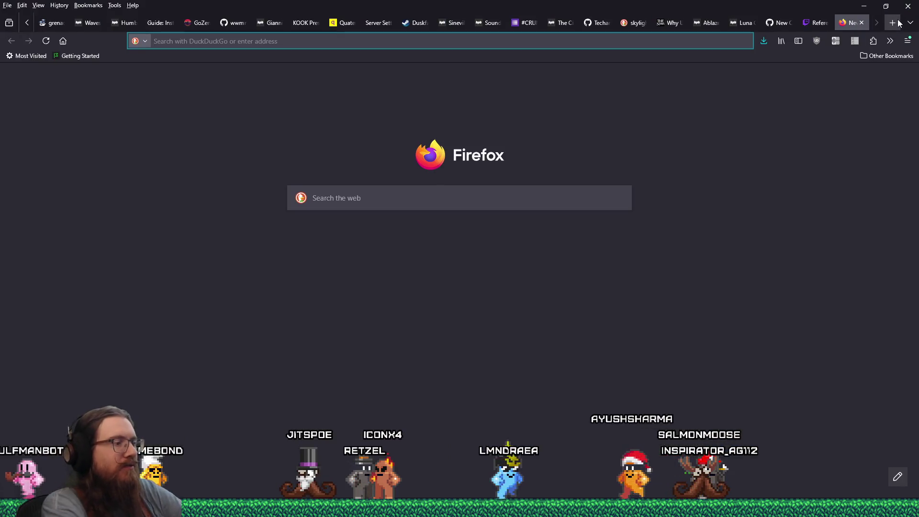
{"action": "type", "text": "godot return multiple values from a function"}
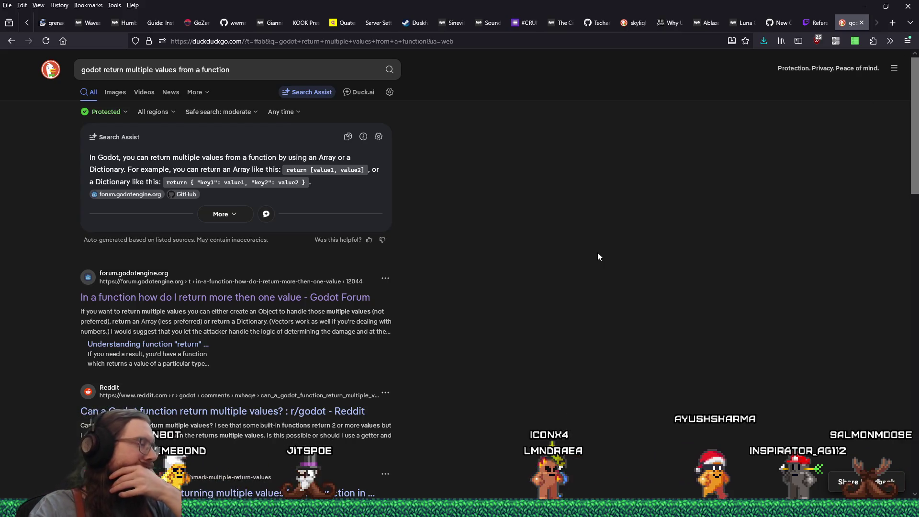
{"action": "scroll", "coordinate": [597, 256], "scroll_direction": "down", "scroll_amount": 3}
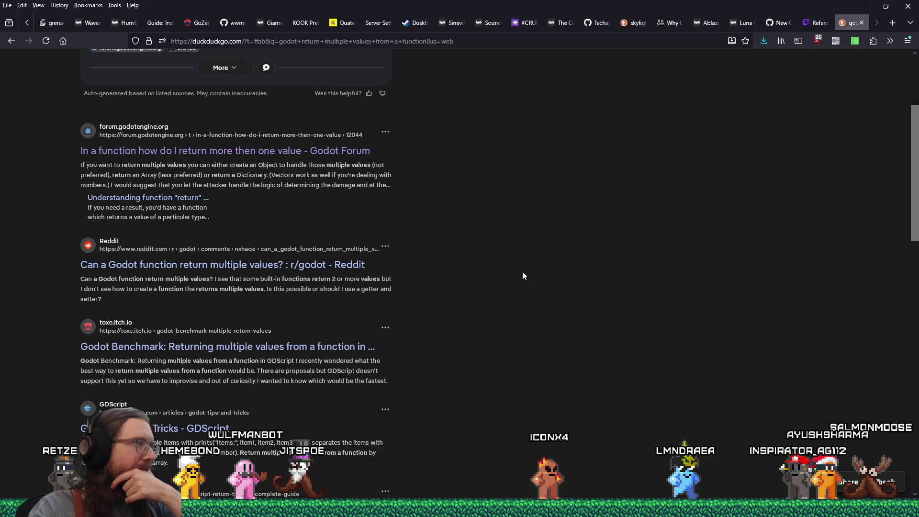
{"action": "left_click", "coordinate": [297, 264]}
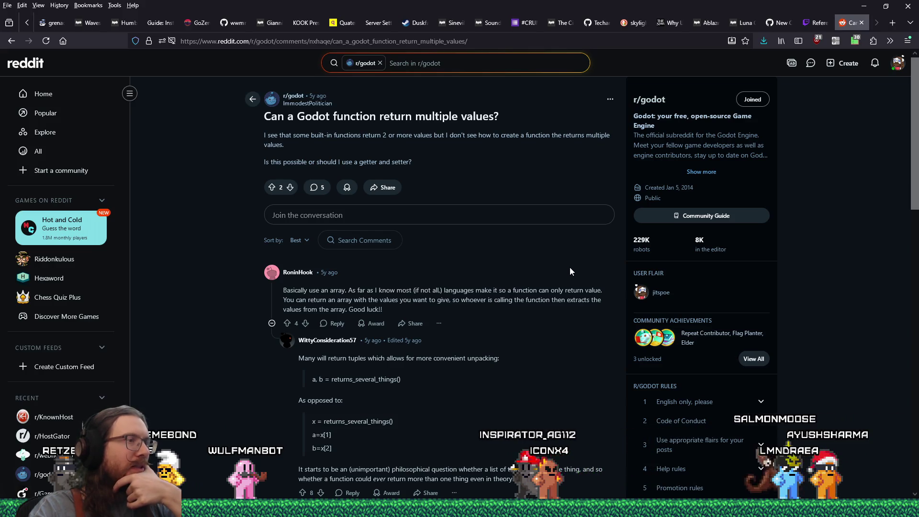
Read through the r/godot thread, then return to the search results.
{"action": "scroll", "coordinate": [569, 268], "scroll_direction": "down", "scroll_amount": 2}
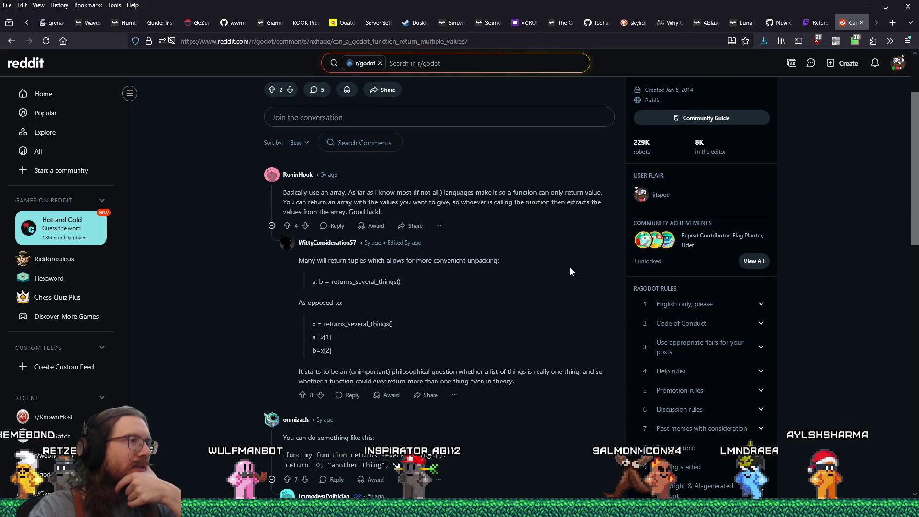
{"action": "scroll", "coordinate": [570, 268], "scroll_direction": "down", "scroll_amount": 1}
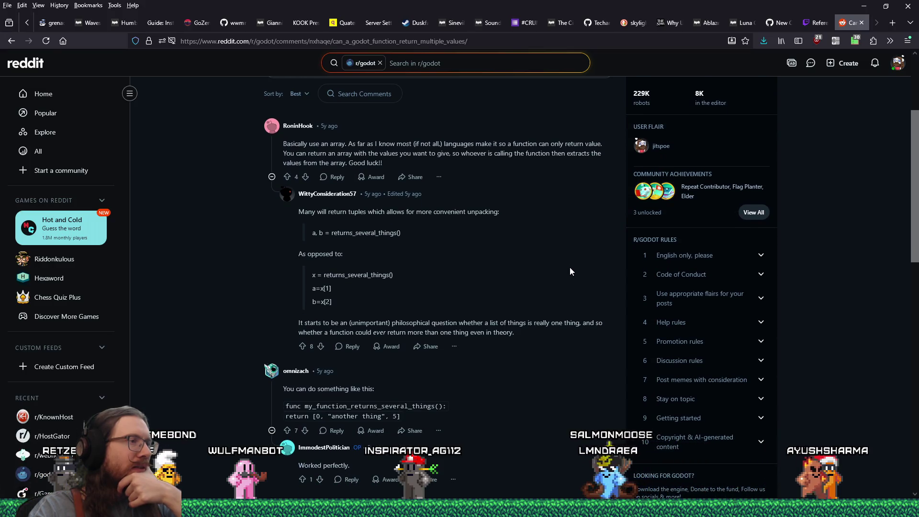
{"action": "scroll", "coordinate": [570, 268], "scroll_direction": "down", "scroll_amount": 1}
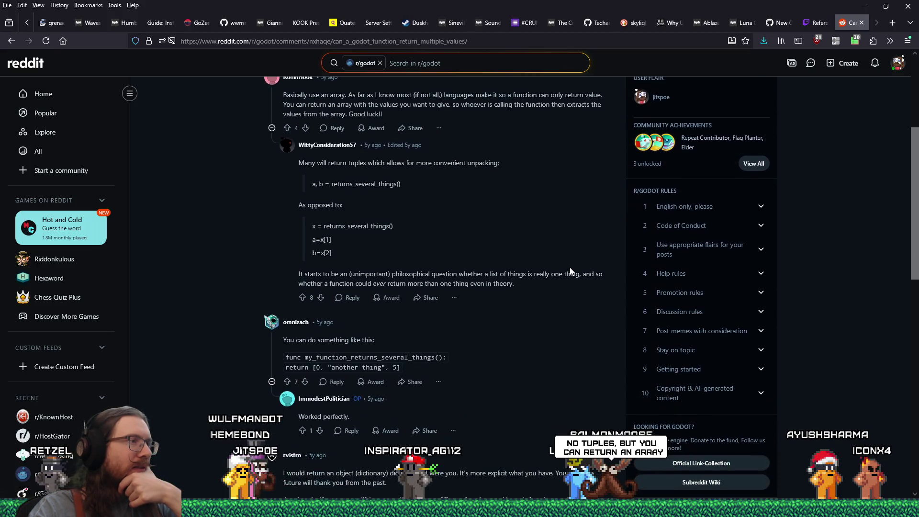
{"action": "scroll", "coordinate": [569, 267], "scroll_direction": "down", "scroll_amount": 1}
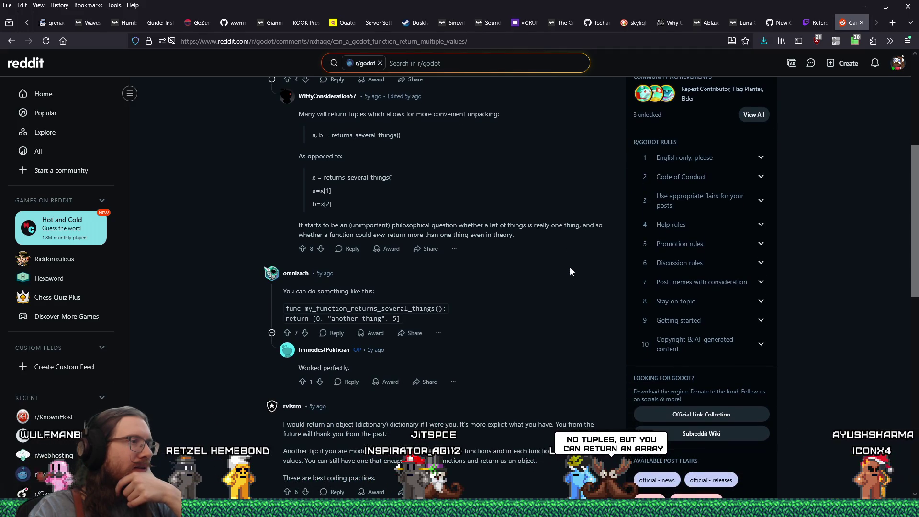
{"action": "scroll", "coordinate": [569, 271], "scroll_direction": "down", "scroll_amount": 1}
{"action": "scroll", "coordinate": [569, 271], "scroll_direction": "down", "scroll_amount": 1}
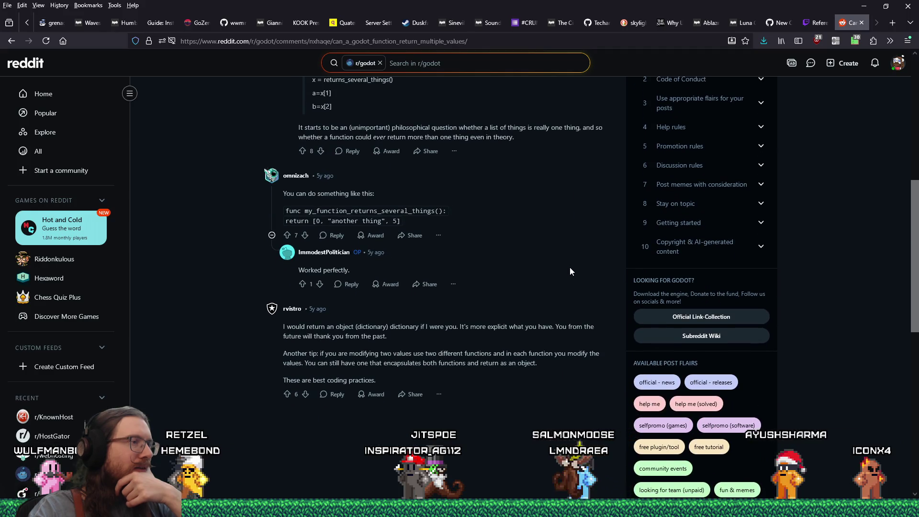
{"action": "scroll", "coordinate": [569, 272], "scroll_direction": "down", "scroll_amount": 1}
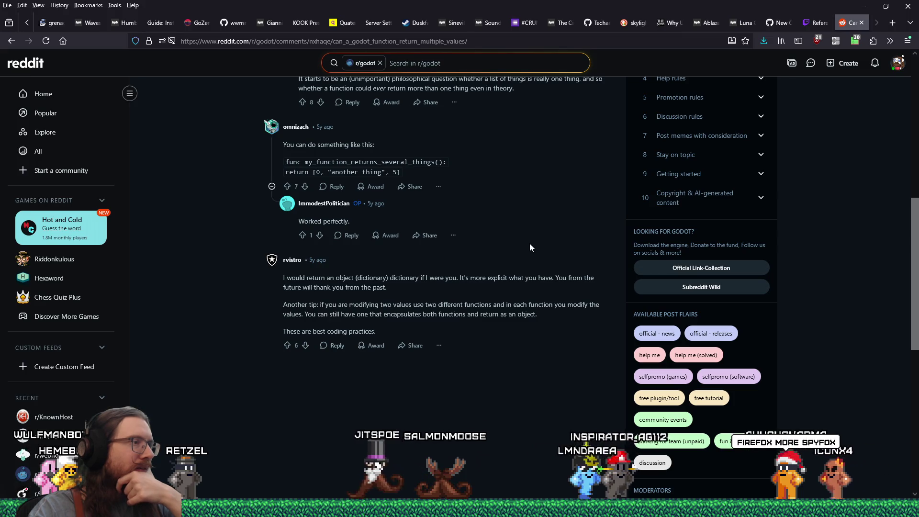
{"action": "scroll", "coordinate": [530, 244], "scroll_direction": "down", "scroll_amount": 1}
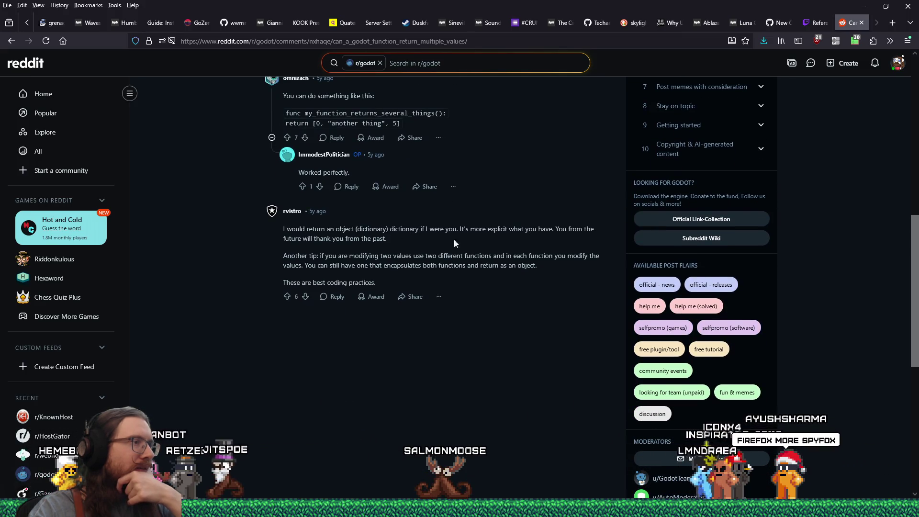
{"action": "left_click", "coordinate": [11, 41]}
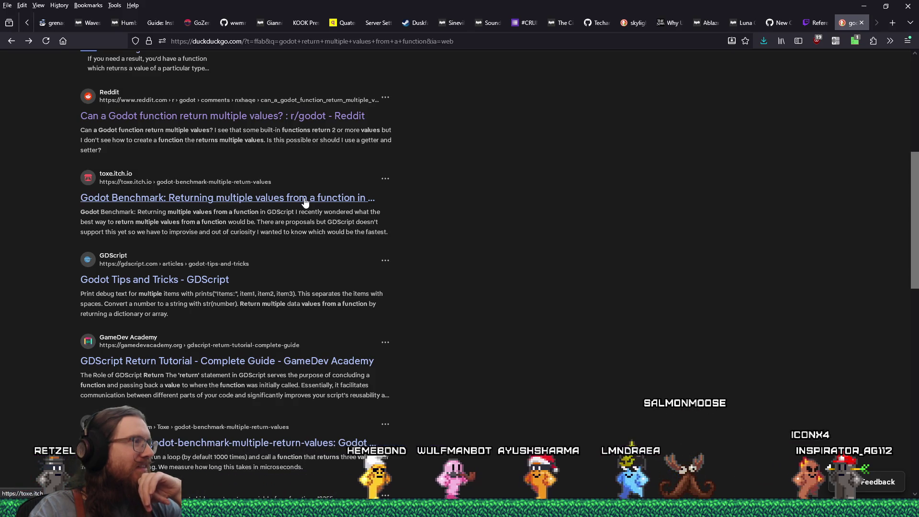
Open the itch.io Godot benchmark article on returning multiple values and read its introduction.
{"action": "left_click", "coordinate": [304, 201]}
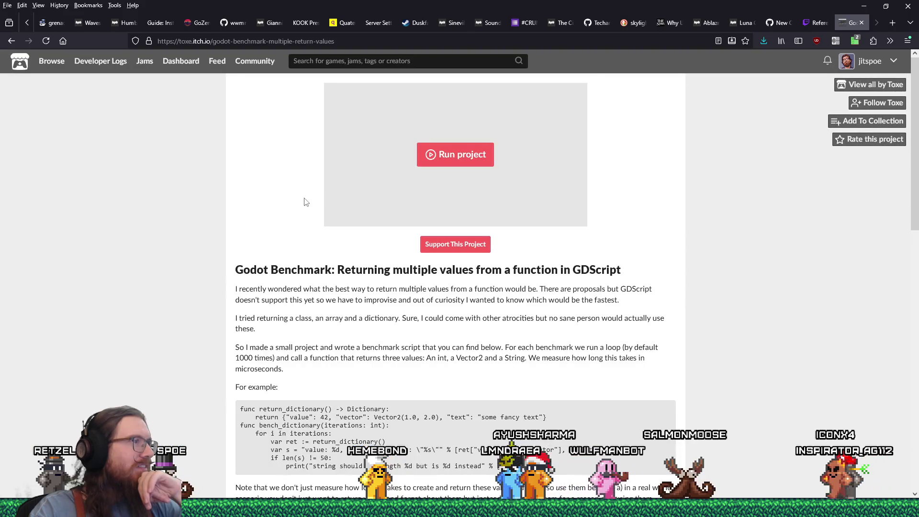
{"action": "scroll", "coordinate": [305, 201], "scroll_direction": "down", "scroll_amount": 2}
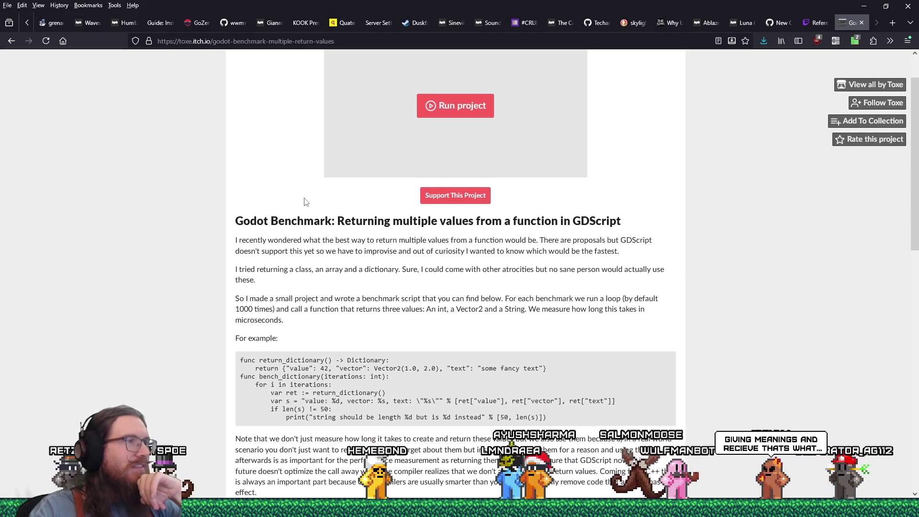
{"action": "scroll", "coordinate": [305, 201], "scroll_direction": "down", "scroll_amount": 3}
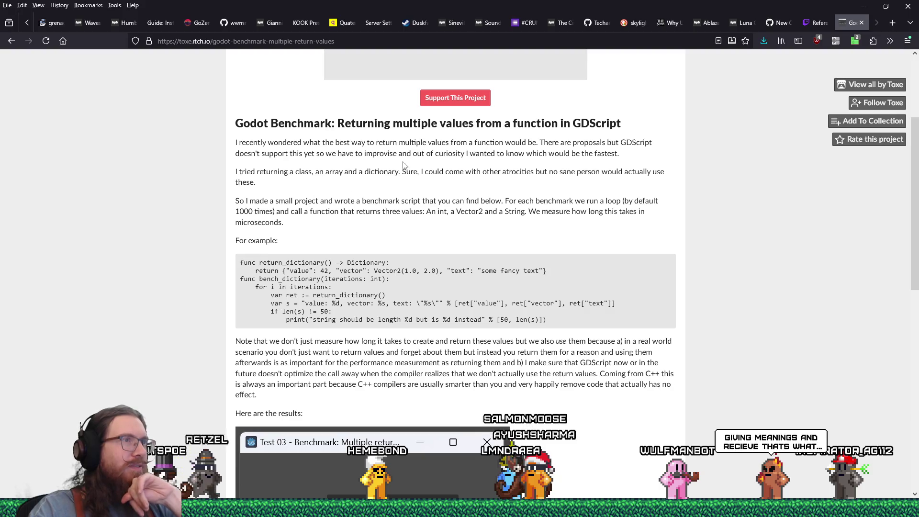
{"action": "mouse_move", "coordinate": [487, 123]}
{"action": "left_mouse_down"}
{"action": "mouse_move", "coordinate": [311, 154]}
{"action": "mouse_move", "coordinate": [301, 184]}
{"action": "mouse_move", "coordinate": [309, 240]}
{"action": "left_mouse_up"}
{"action": "scroll", "coordinate": [309, 241], "scroll_direction": "down", "scroll_amount": 1}
{"action": "scroll", "coordinate": [308, 241], "scroll_direction": "down", "scroll_amount": 3}
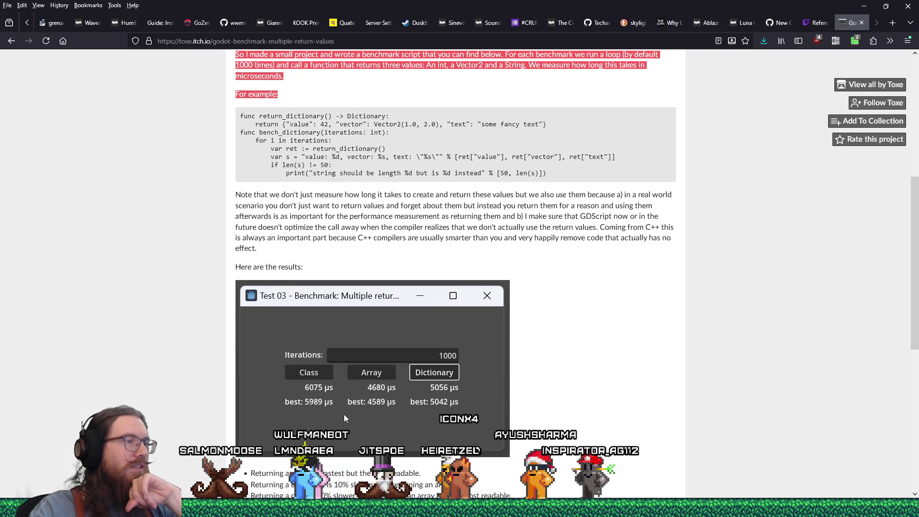
{"action": "scroll", "coordinate": [344, 409], "scroll_direction": "down", "scroll_amount": 2}
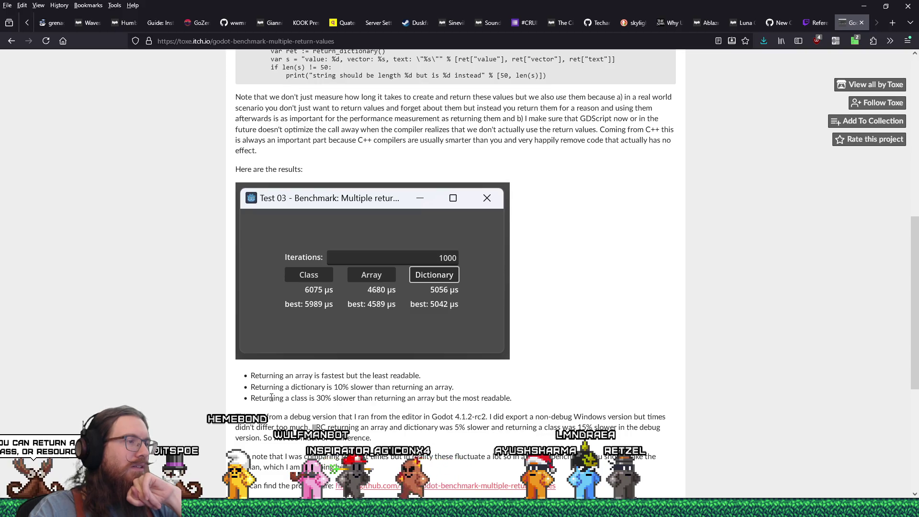
Review the bullet about returning a class, then launch the benchmark project.
{"action": "left_click_drag", "start_coordinate": [267, 397], "coordinate": [501, 397]}
{"action": "left_click", "coordinate": [511, 397]}
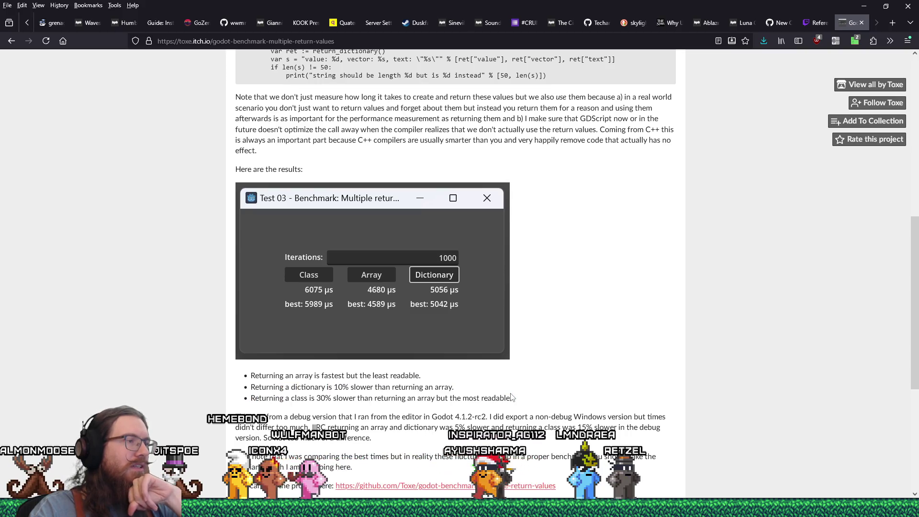
{"action": "scroll", "coordinate": [511, 396], "scroll_direction": "down", "scroll_amount": 2}
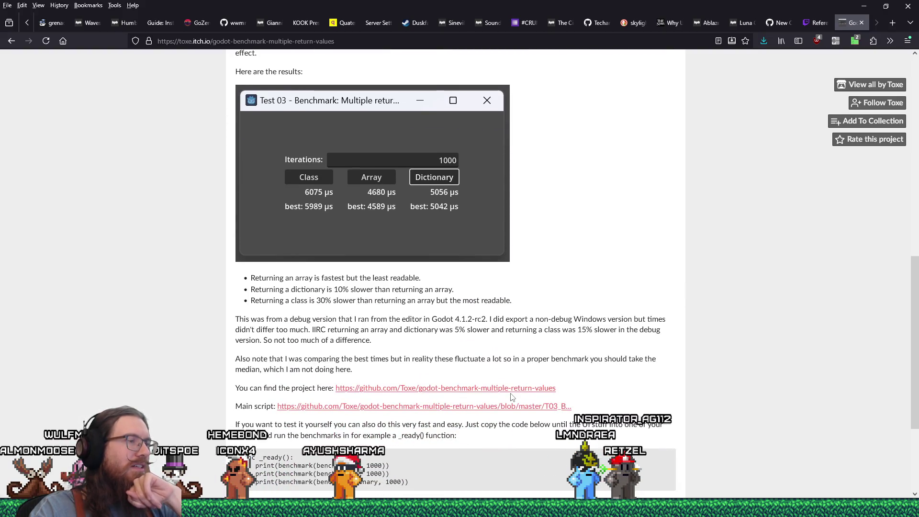
{"action": "scroll", "coordinate": [511, 397], "scroll_direction": "down", "scroll_amount": 3}
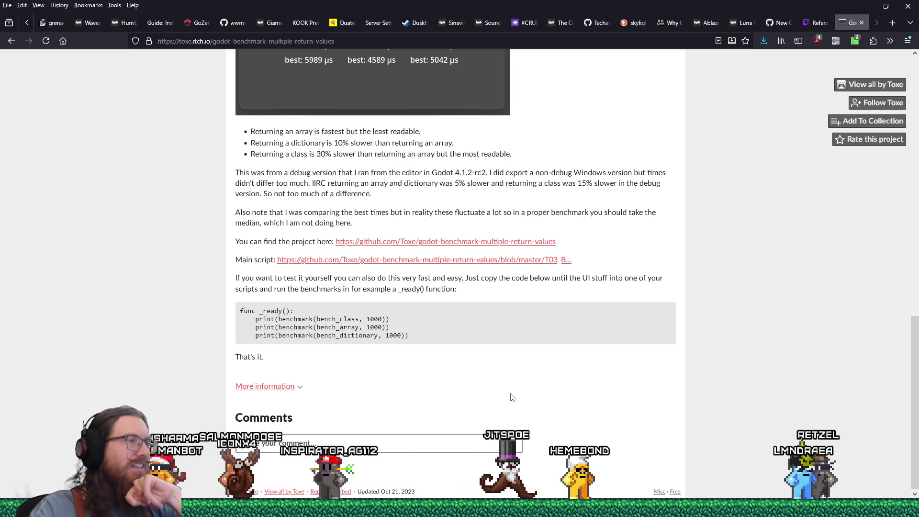
{"action": "scroll", "coordinate": [513, 397], "scroll_direction": "up", "scroll_amount": 15}
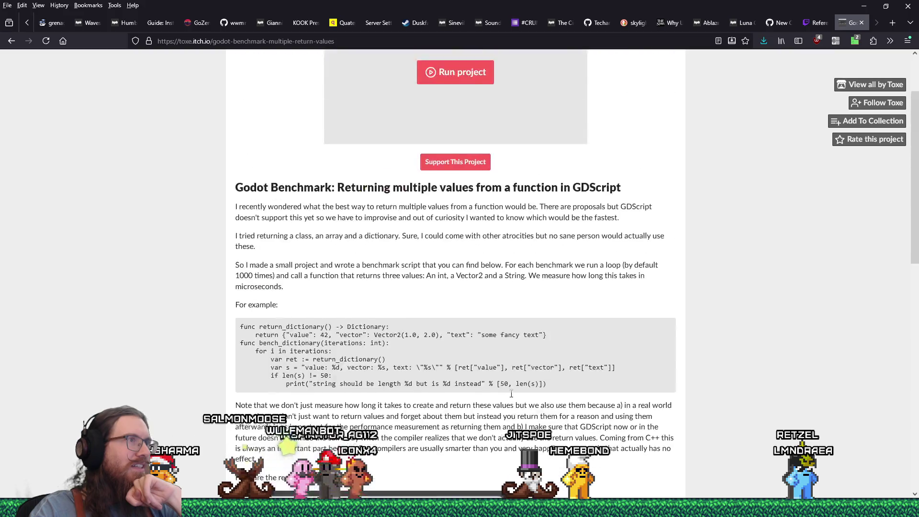
{"action": "left_click", "coordinate": [461, 158]}
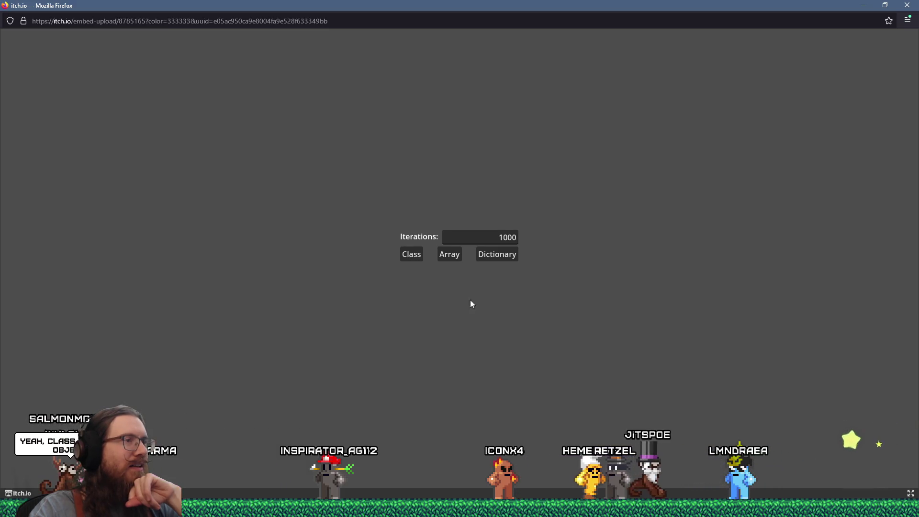
Run the Class and Array benchmark tests, then close the benchmark window.
{"action": "left_click", "coordinate": [416, 254]}
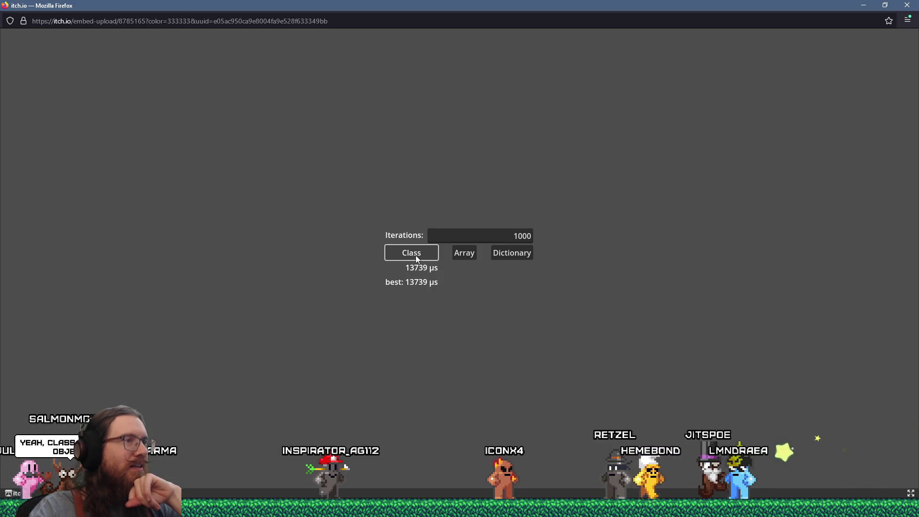
{"action": "left_click", "coordinate": [467, 255]}
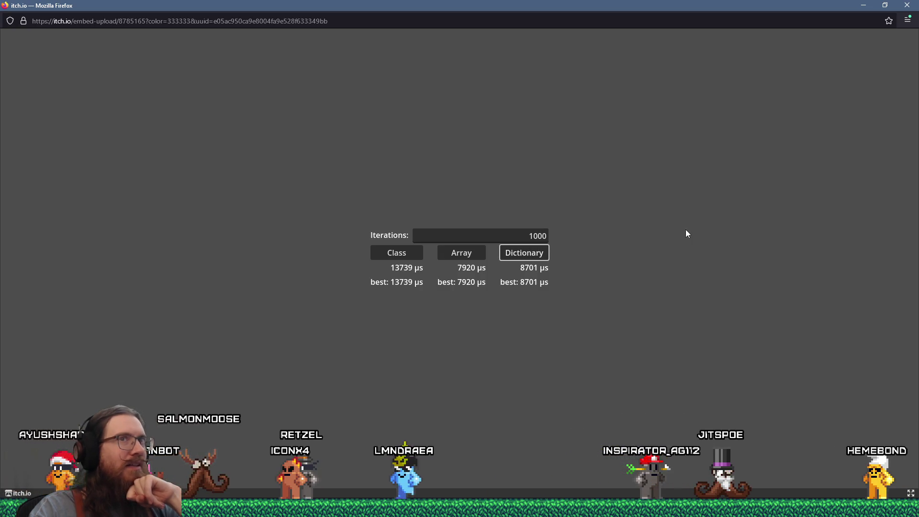
{"action": "left_click", "coordinate": [916, 5]}
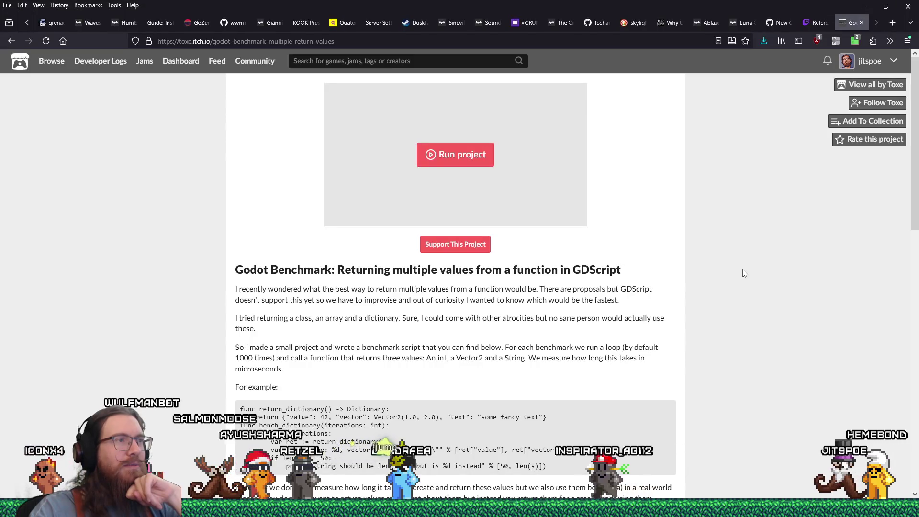
Post a thank-you comment ending 'I was curious myself.', close the page, return to Godot.
{"action": "scroll", "coordinate": [743, 273], "scroll_direction": "down", "scroll_amount": 10}
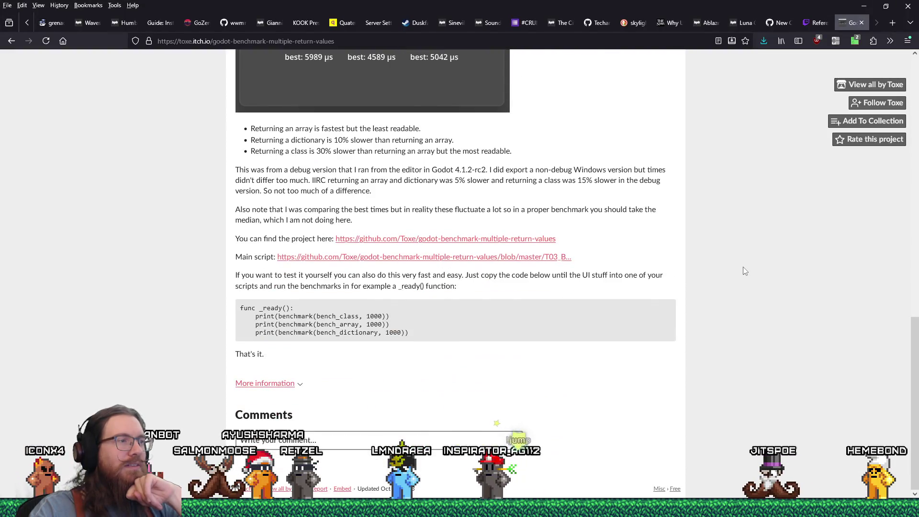
{"action": "left_click", "coordinate": [328, 447]}
{"action": "type", "text": "Thanks for m"}
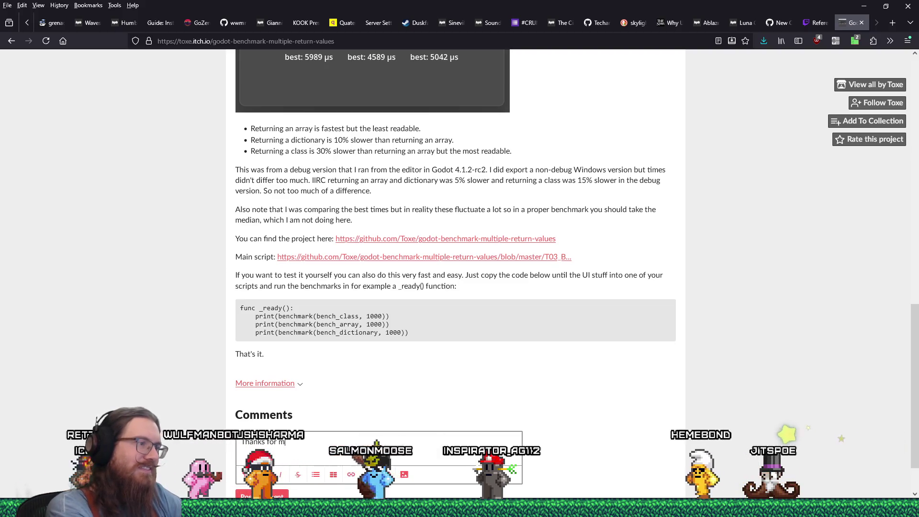
{"action": "type", "text": "aking this.  I was curious "}
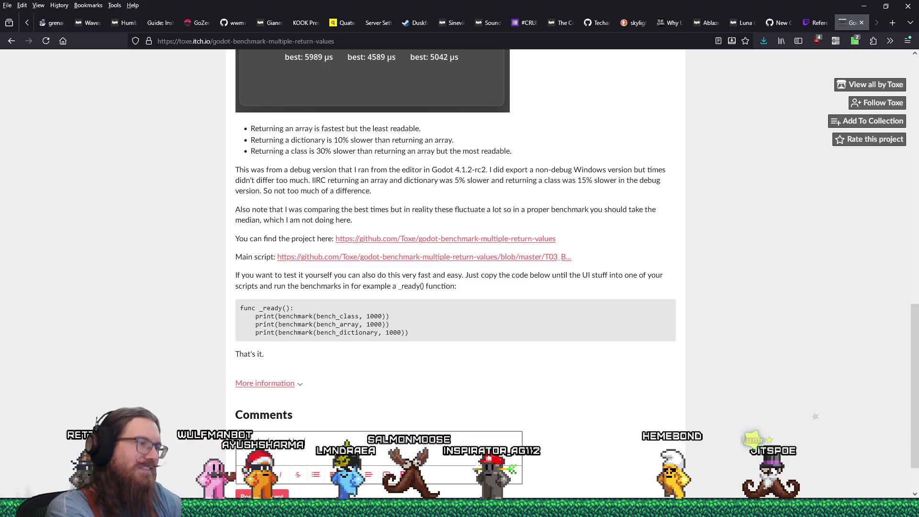
{"action": "type", "text": "myself."}
{"action": "scroll", "coordinate": [275, 436], "scroll_direction": "down", "scroll_amount": 1}
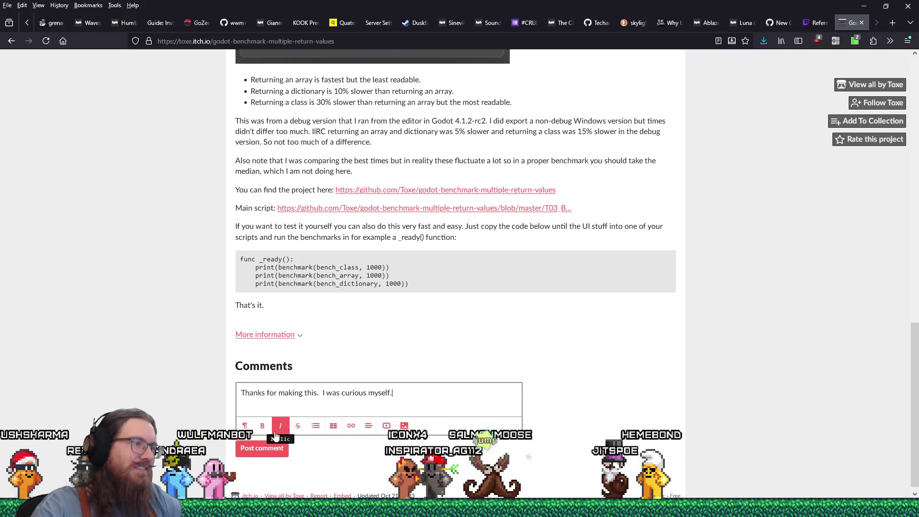
{"action": "left_click", "coordinate": [264, 449]}
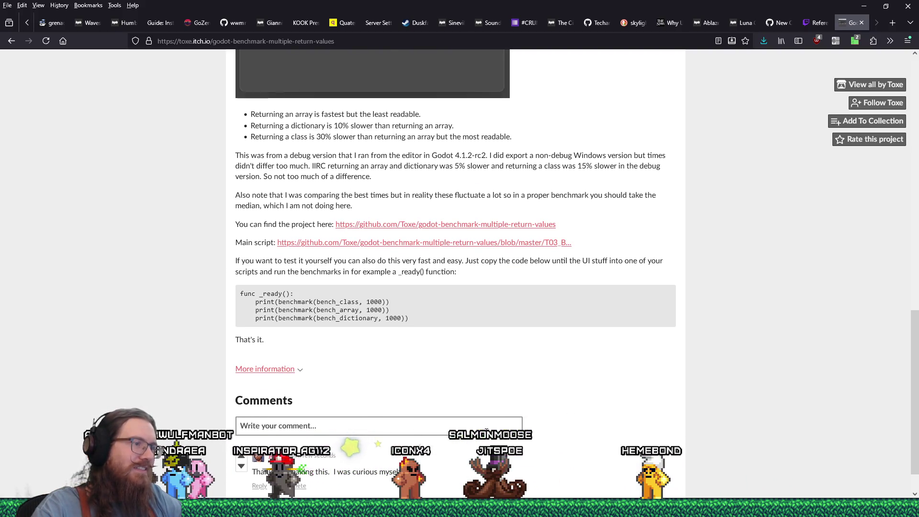
{"action": "middle_click", "coordinate": [855, 23]}
{"action": "key", "text": "alt+Tab"}
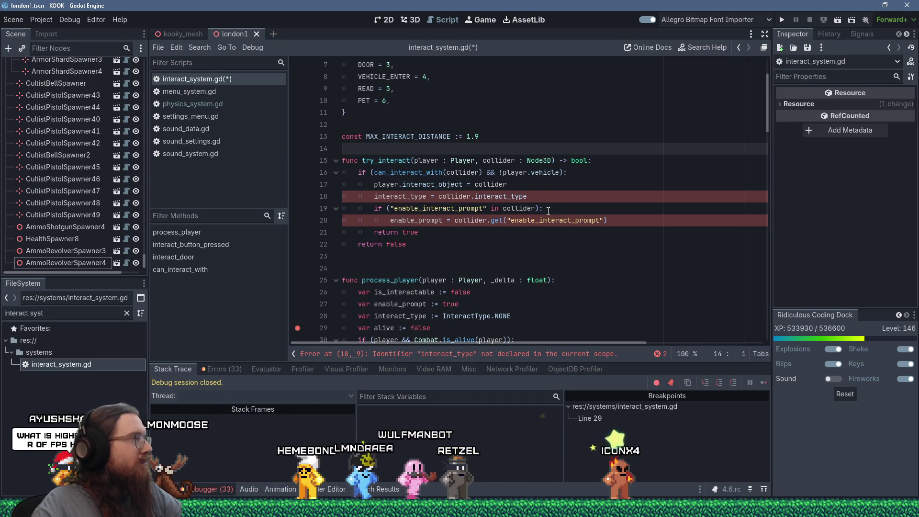
{"action": "mouse_move", "coordinate": [575, 163]}
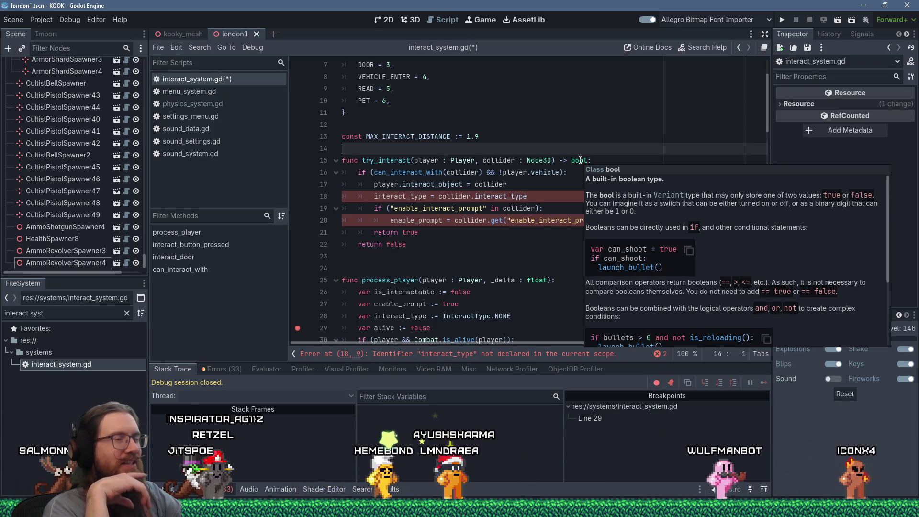
{"action": "left_click", "coordinate": [504, 142]}
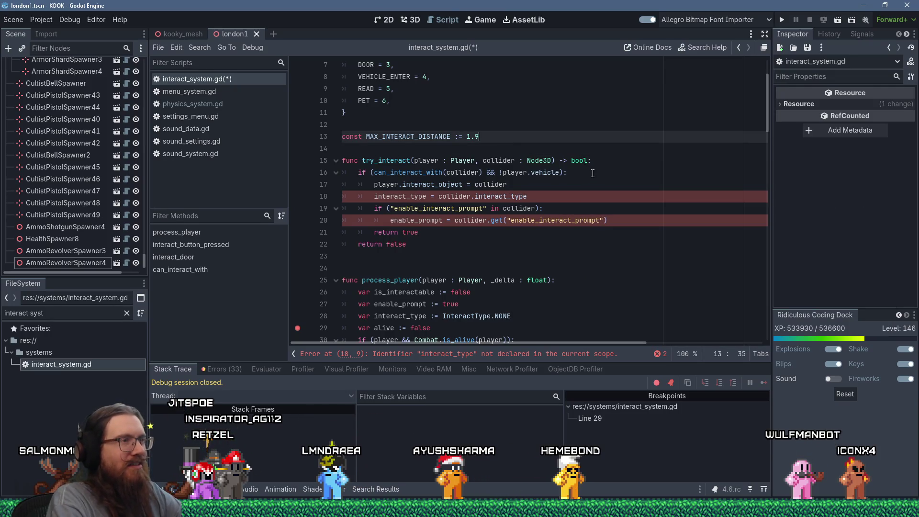
{"action": "key", "text": "Down"}
{"action": "key", "text": "Down"}
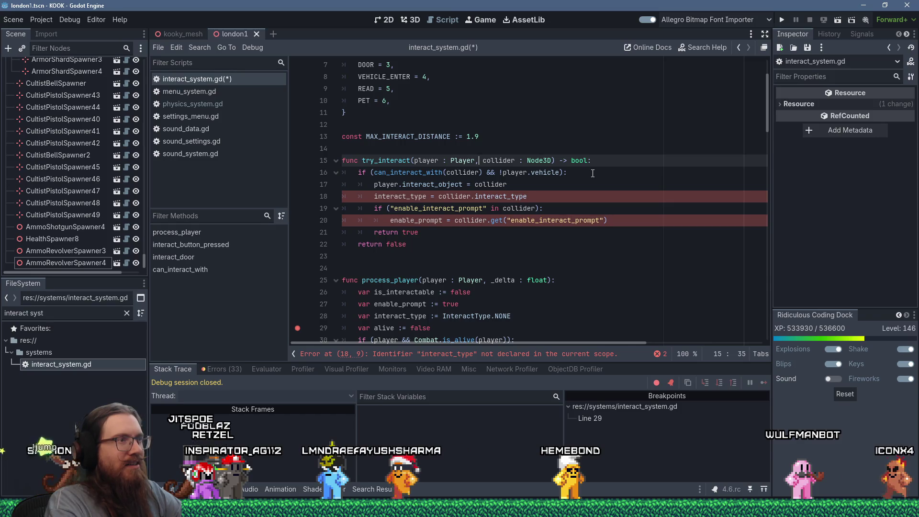
{"action": "key", "text": "Down"}
{"action": "key", "text": "Down"}
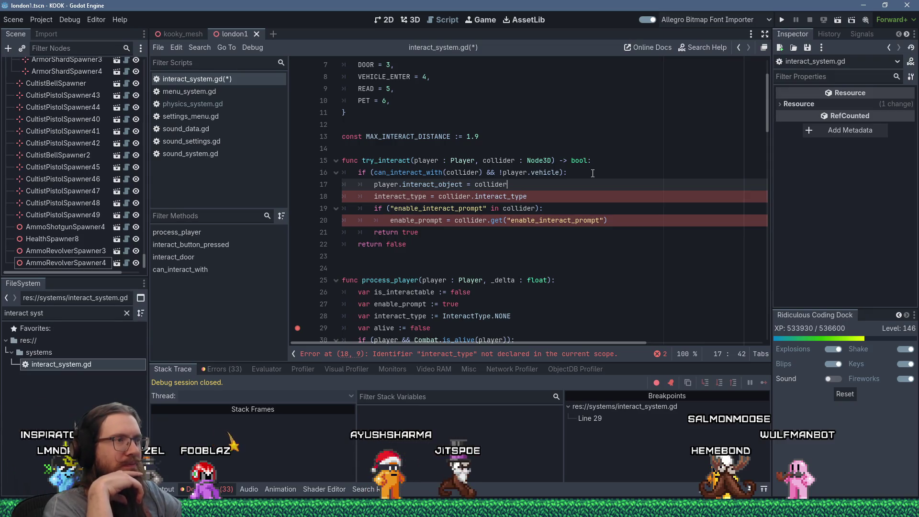
{"action": "scroll", "coordinate": [603, 174], "scroll_direction": "down", "scroll_amount": 10}
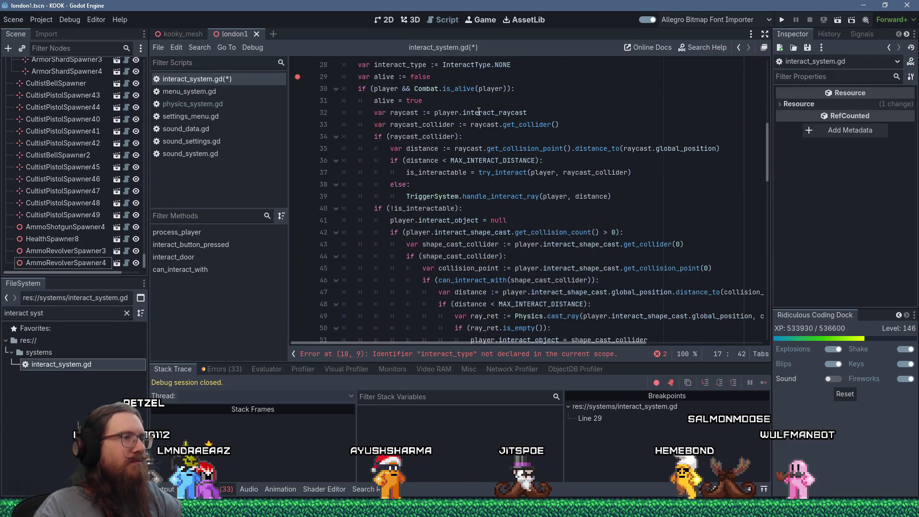
{"action": "scroll", "coordinate": [499, 156], "scroll_direction": "up", "scroll_amount": 10}
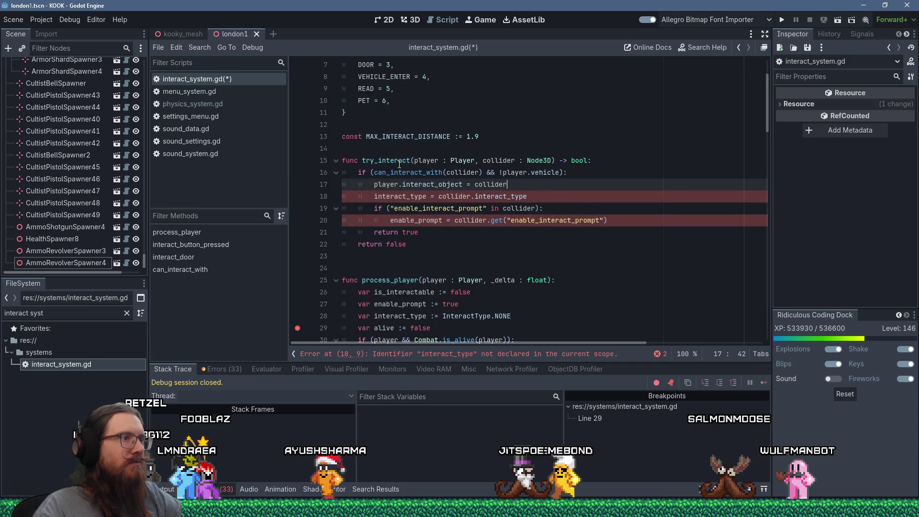
{"action": "double_click", "coordinate": [390, 124]}
{"action": "scroll", "coordinate": [472, 154], "scroll_direction": "down", "scroll_amount": 8}
{"action": "scroll", "coordinate": [471, 154], "scroll_direction": "down", "scroll_amount": 4}
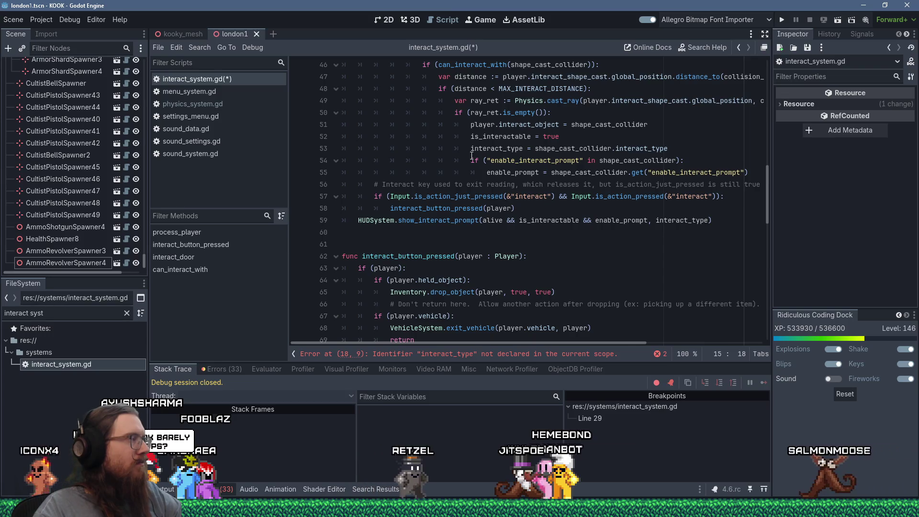
{"action": "scroll", "coordinate": [472, 154], "scroll_direction": "up", "scroll_amount": 6}
{"action": "scroll", "coordinate": [471, 156], "scroll_direction": "up", "scroll_amount": 2}
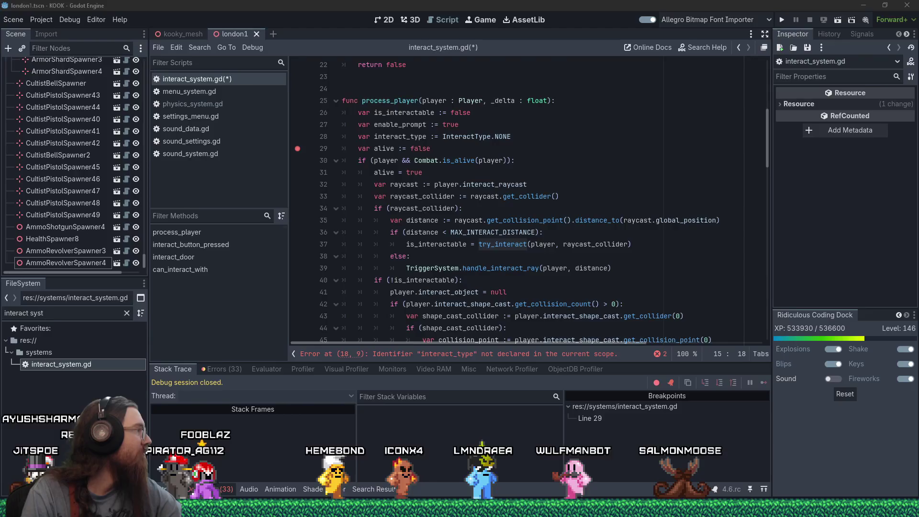
Scroll through interact_system.gd to review try_interact and process_player.
{"action": "left_click", "coordinate": [464, 196]}
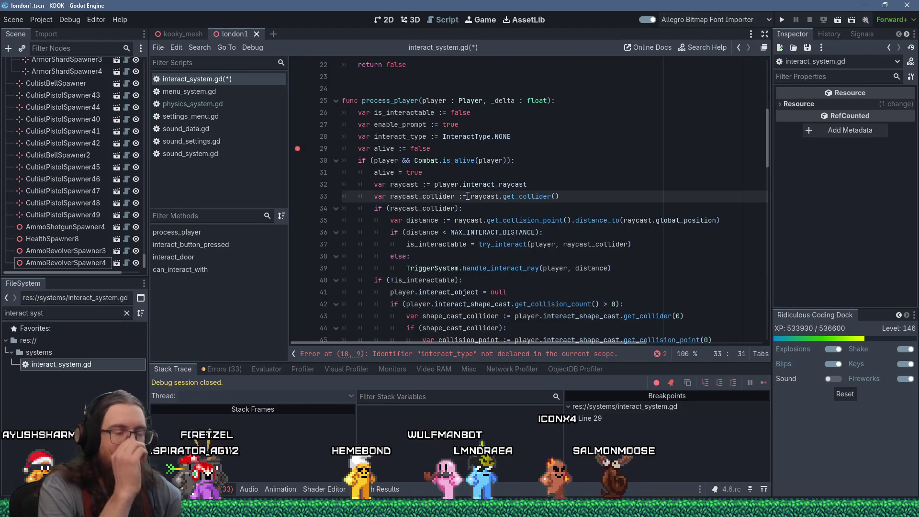
{"action": "scroll", "coordinate": [539, 240], "scroll_direction": "down", "scroll_amount": 2}
{"action": "scroll", "coordinate": [539, 240], "scroll_direction": "up", "scroll_amount": 9}
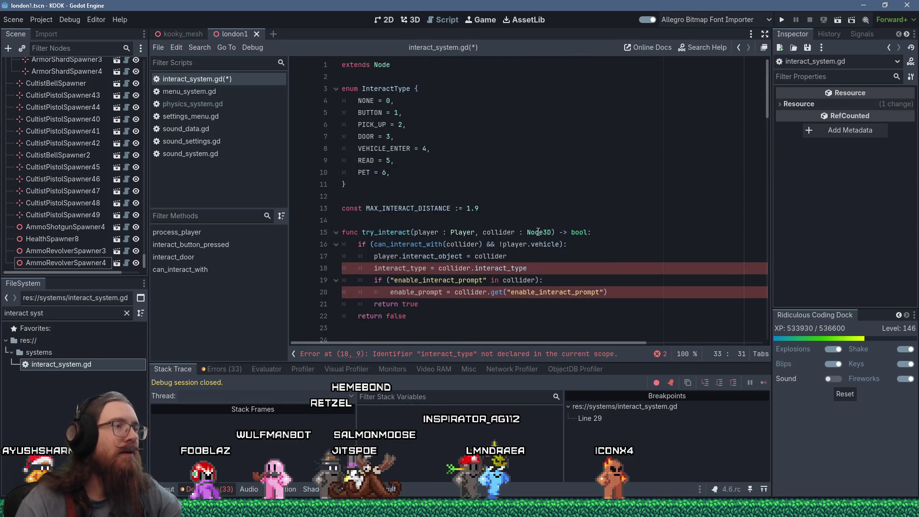
{"action": "scroll", "coordinate": [539, 230], "scroll_direction": "down", "scroll_amount": 3}
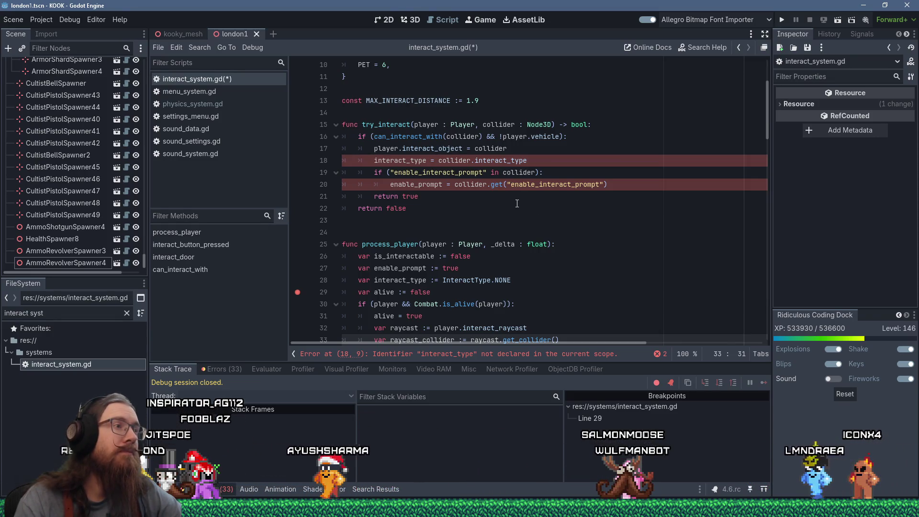
{"action": "scroll", "coordinate": [517, 204], "scroll_direction": "down", "scroll_amount": 4}
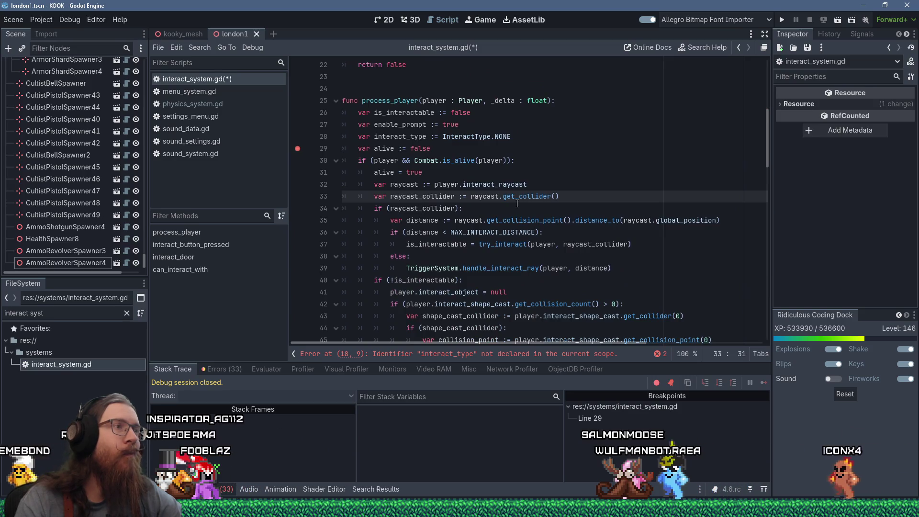
{"action": "scroll", "coordinate": [517, 203], "scroll_direction": "up", "scroll_amount": 5}
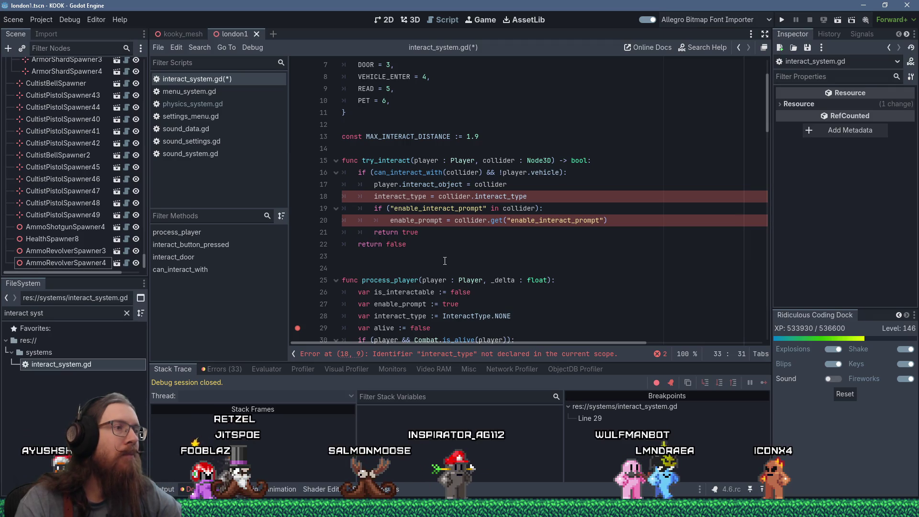
{"action": "scroll", "coordinate": [445, 261], "scroll_direction": "down", "scroll_amount": 3}
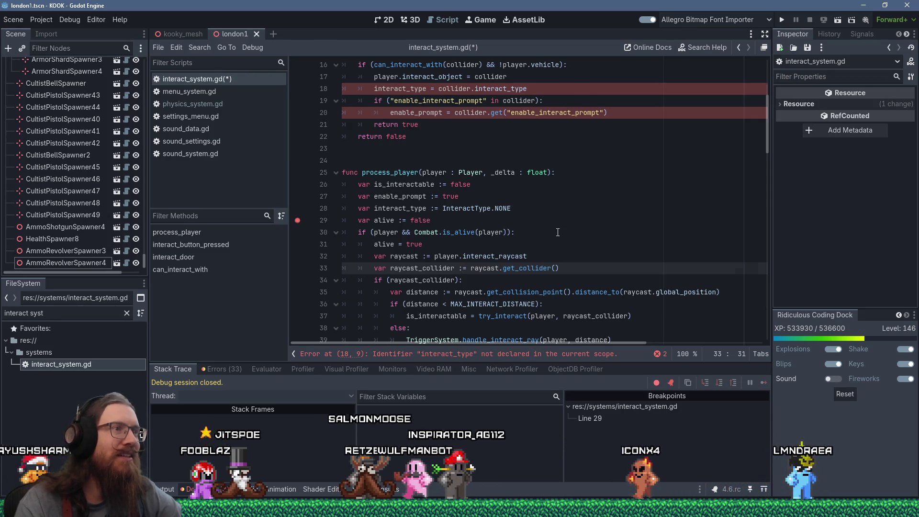
{"action": "scroll", "coordinate": [558, 232], "scroll_direction": "up", "scroll_amount": 5}
{"action": "scroll", "coordinate": [557, 233], "scroll_direction": "down", "scroll_amount": 4}
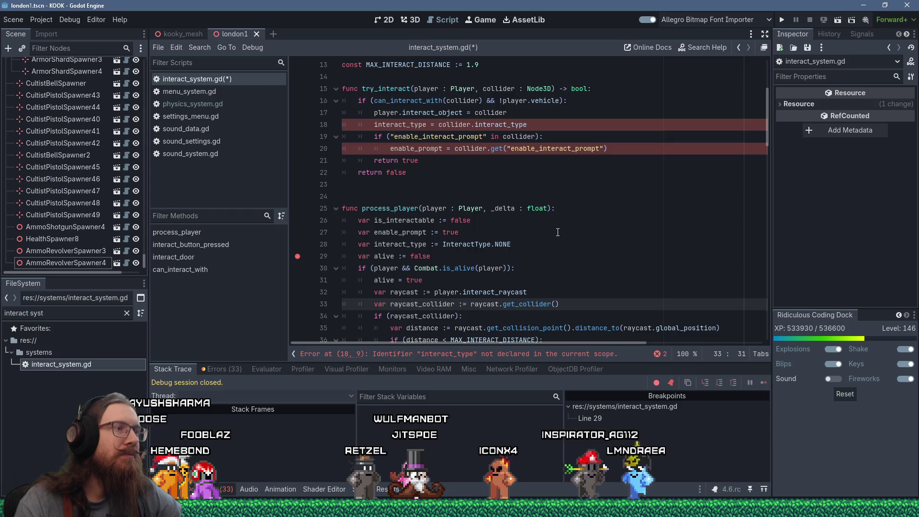
{"action": "scroll", "coordinate": [558, 232], "scroll_direction": "up", "scroll_amount": 1}
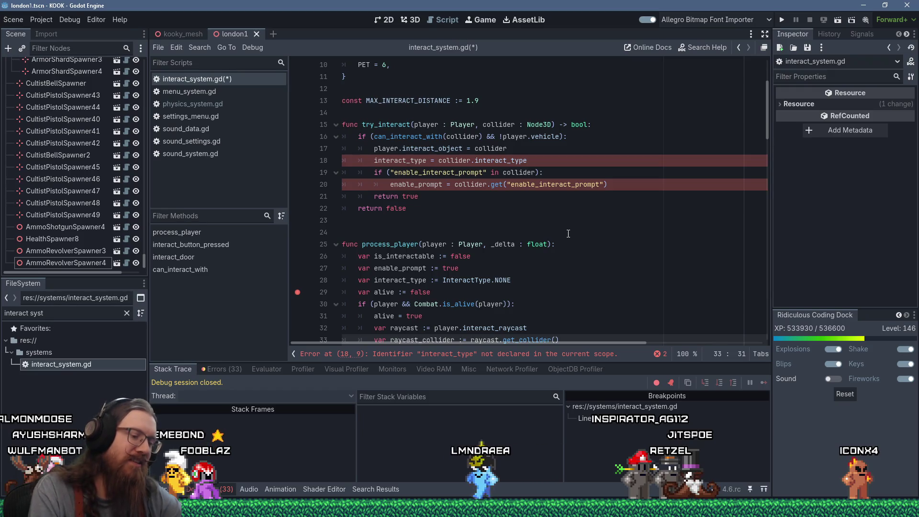
{"action": "scroll", "coordinate": [481, 250], "scroll_direction": "up", "scroll_amount": 2}
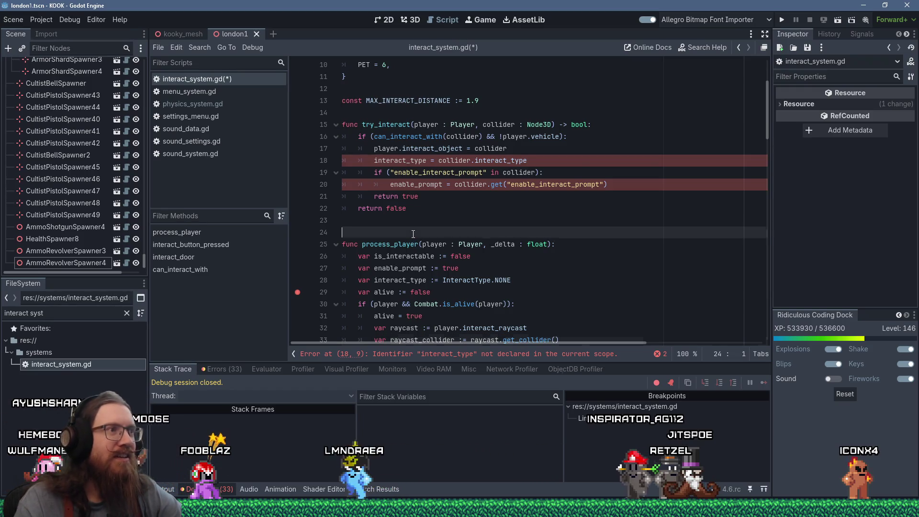
Insert two blank lines on line 14, below the MAX_INTERACT_DISTANCE constant.
{"action": "left_click", "coordinate": [414, 189]}
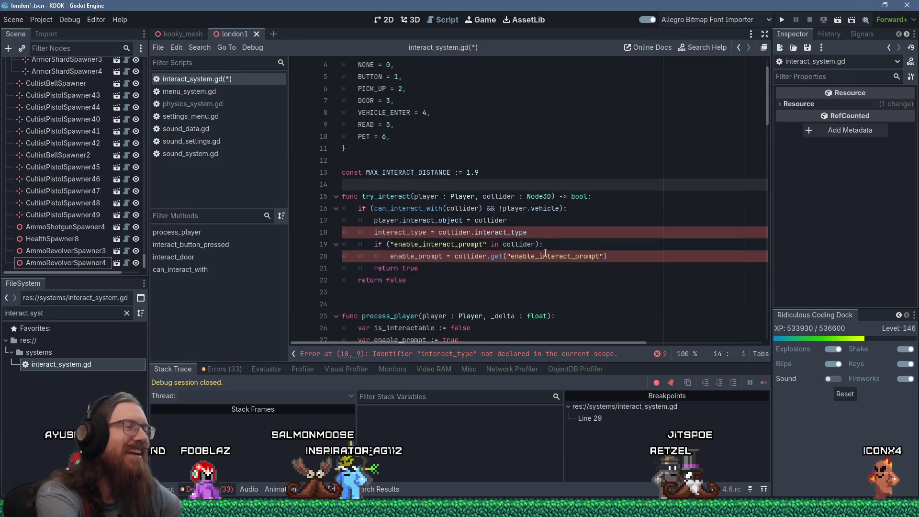
{"action": "scroll", "coordinate": [380, 263], "scroll_direction": "down", "scroll_amount": 2}
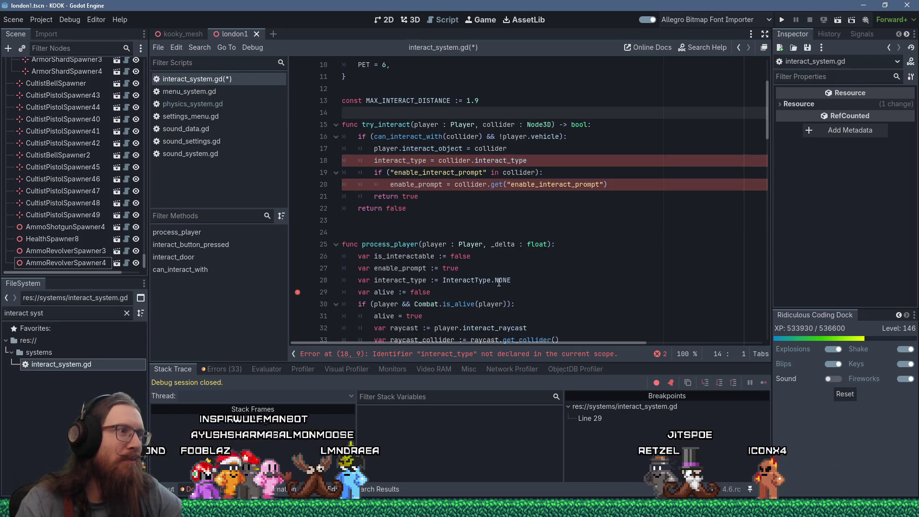
{"action": "left_click", "coordinate": [361, 258]}
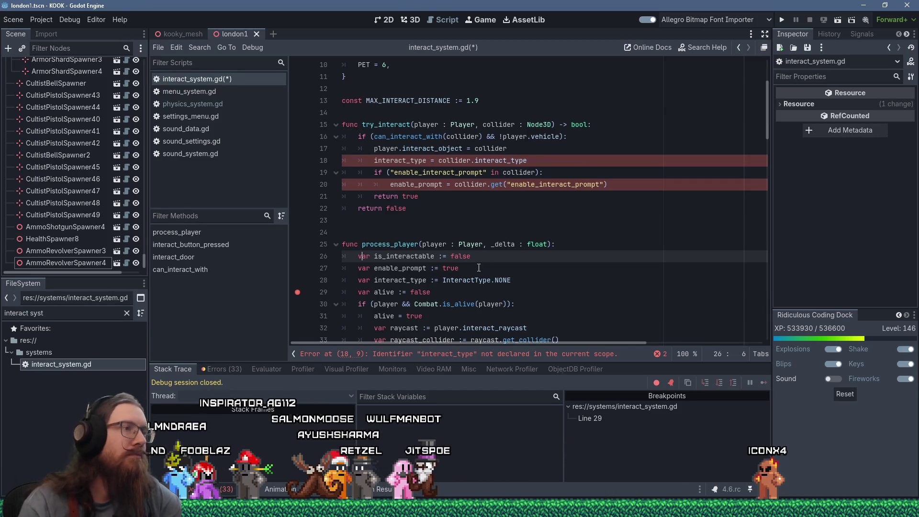
{"action": "scroll", "coordinate": [478, 268], "scroll_direction": "down", "scroll_amount": 3}
{"action": "scroll", "coordinate": [478, 268], "scroll_direction": "up", "scroll_amount": 4}
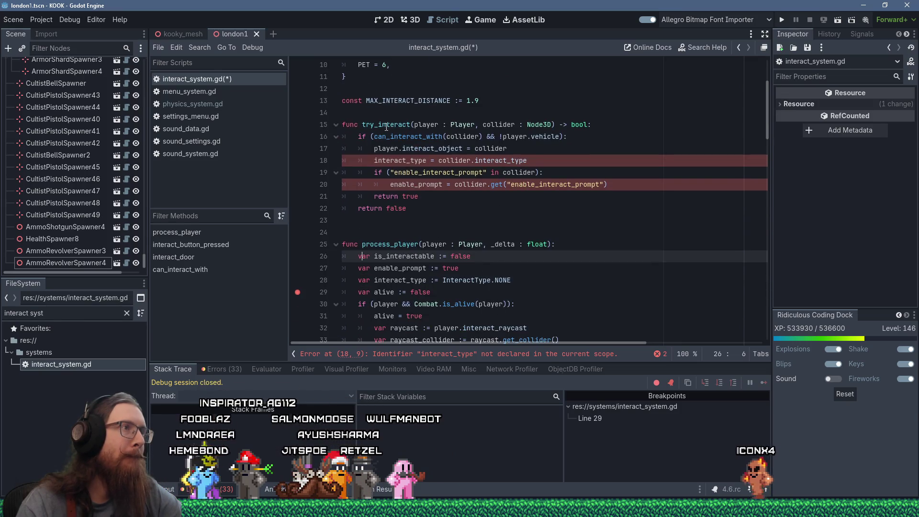
{"action": "key", "text": "Up"}
{"action": "key", "text": "Up"}
{"action": "key", "text": "Up"}
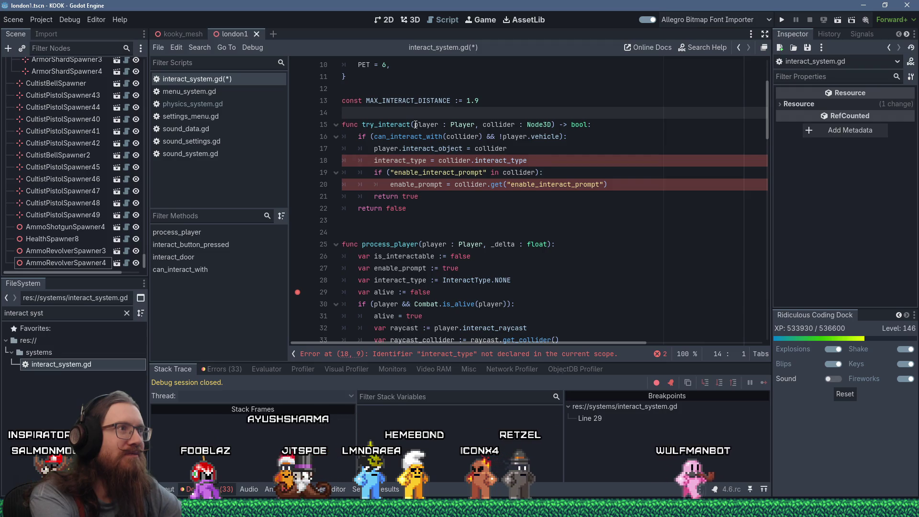
{"action": "key", "text": "Return"}
{"action": "key", "text": "Return"}
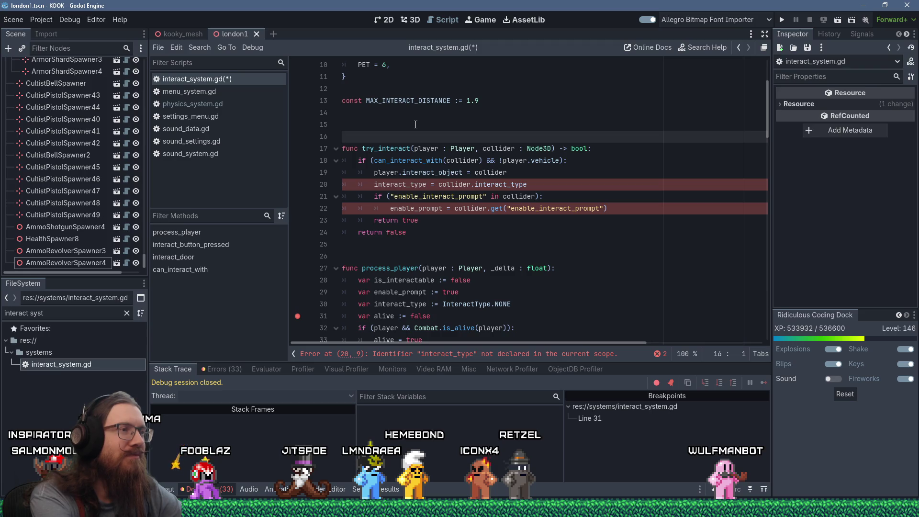
On line 15, add the comment '# As long as this isn't multithreaded with multiple players, global variables for this is OK, I guess.'.
{"action": "left_click", "coordinate": [415, 124]}
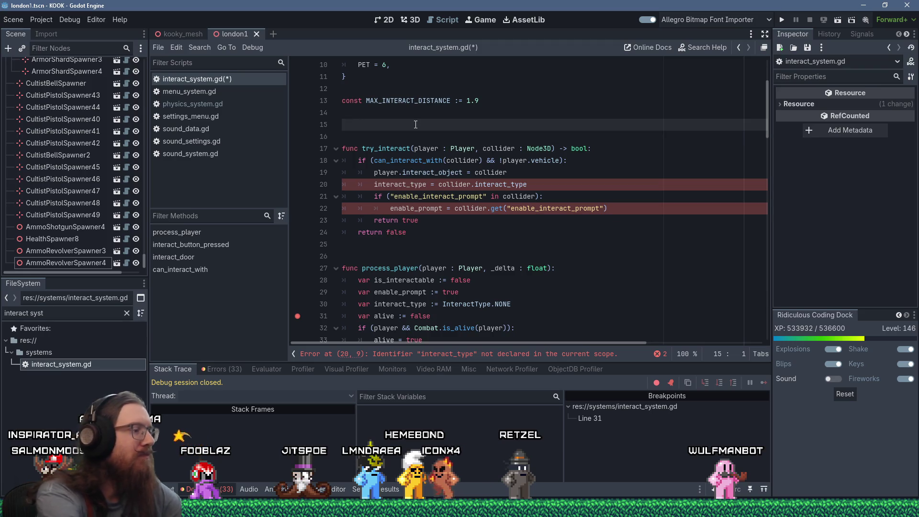
{"action": "type", "text": "# A"}
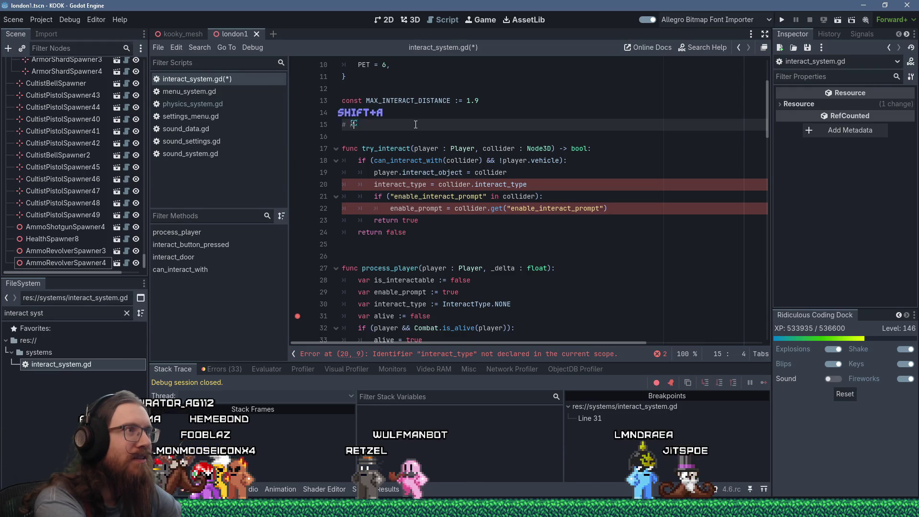
{"action": "type", "text": "s long as the "}
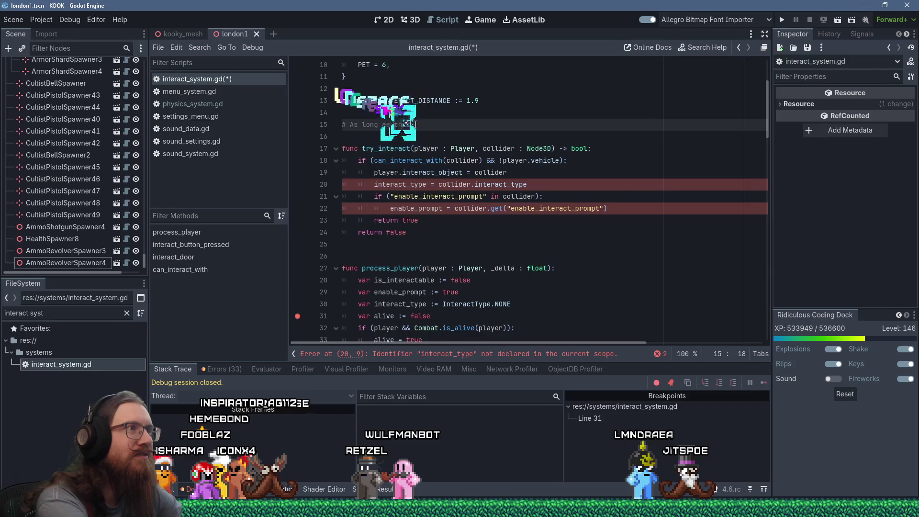
{"action": "type", "text": " multit"}
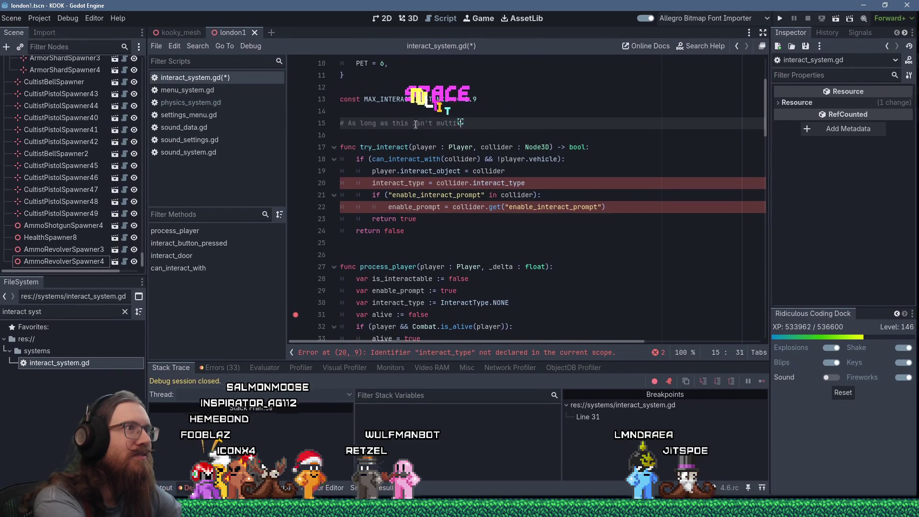
{"action": "type", "text": "hreaded this multiple cal"}
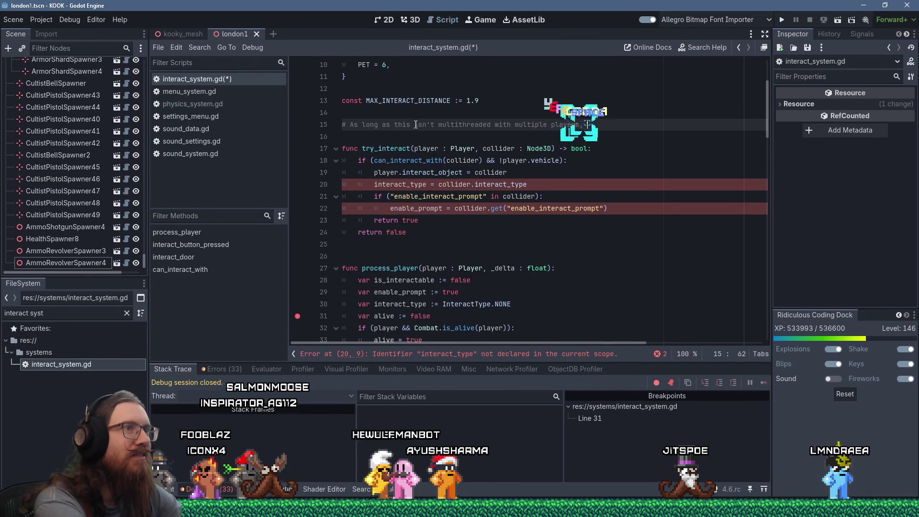
{"action": "type", "text": "n"}
{"action": "type", "text": "lobal variables"}
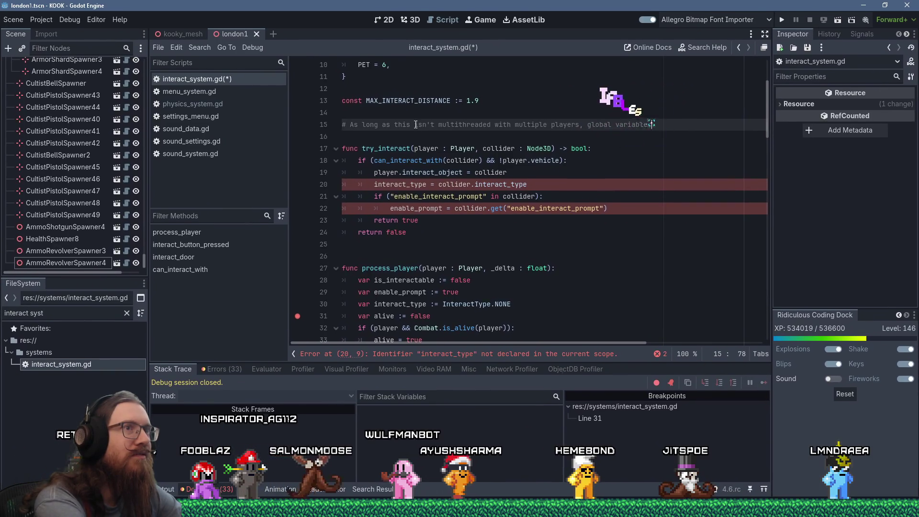
{"action": "type", "text": " for this "}
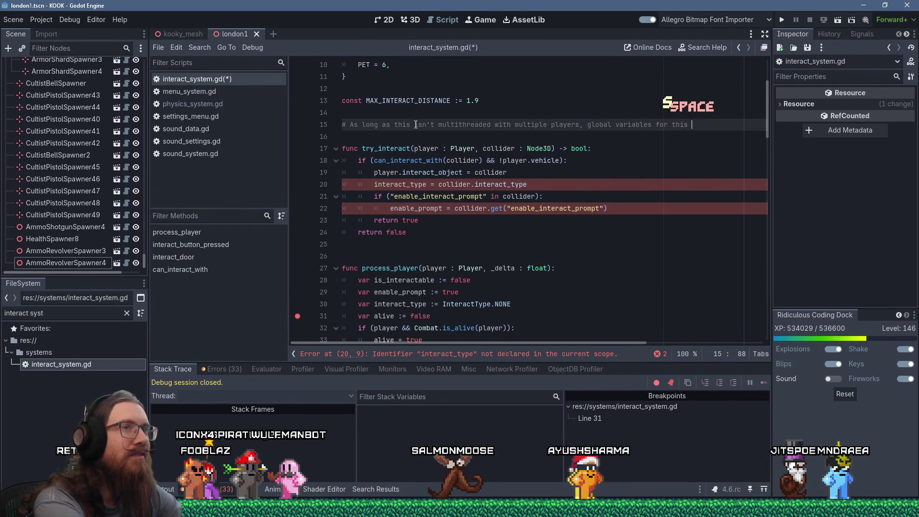
{"action": "type", "text": "is OK, I guess"}
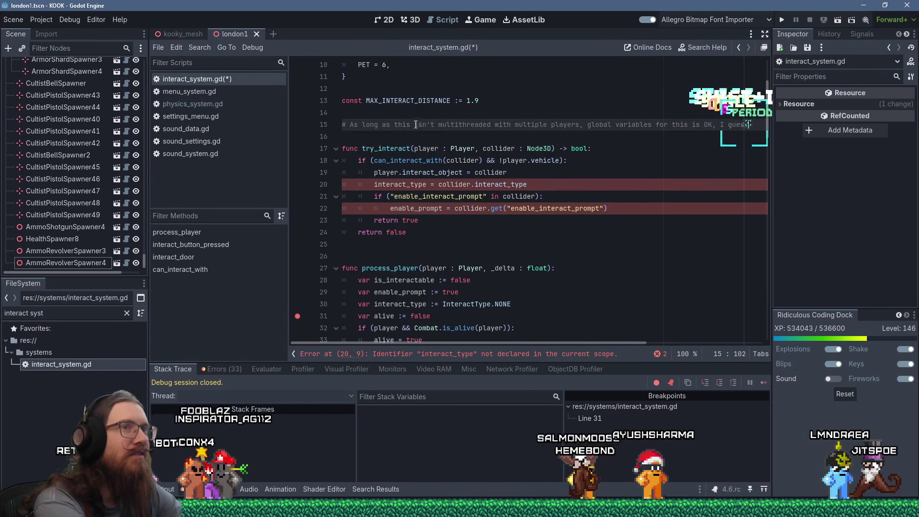
{"action": "type", "text": ".."}
{"action": "key", "text": "BackSpace"}
{"action": "key", "text": "BackSpace"}
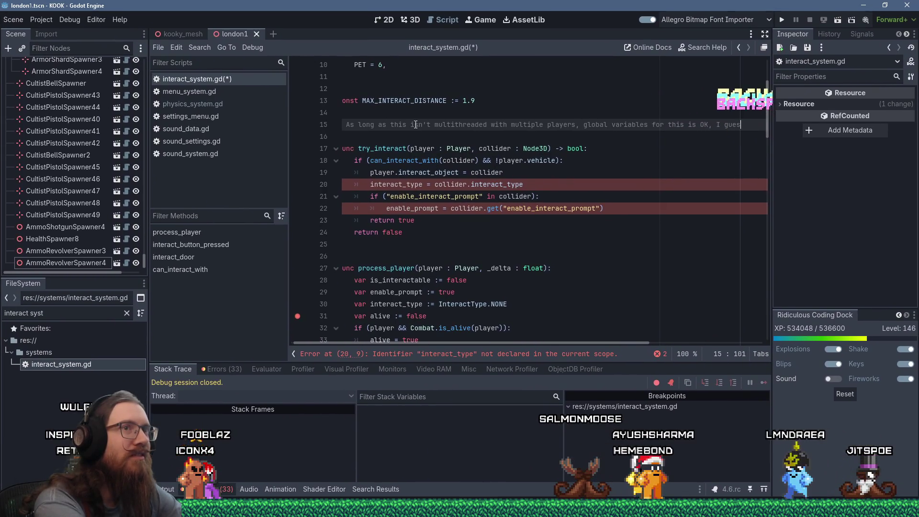
{"action": "type", "text": "s."}
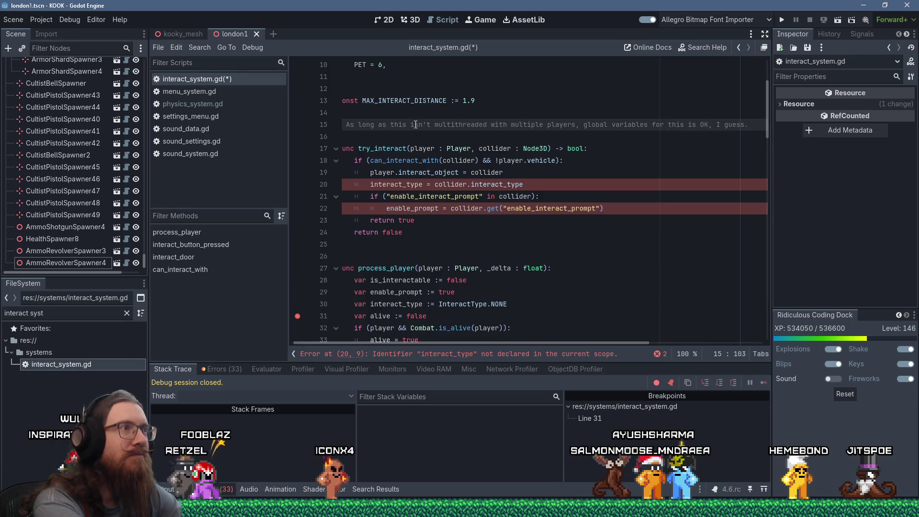
{"action": "key", "text": "Home"}
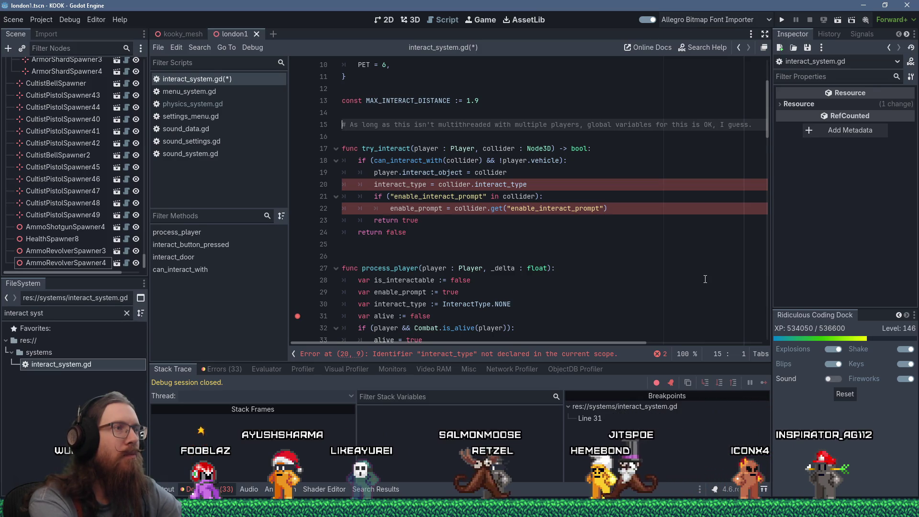
{"action": "key", "text": "Down"}
{"action": "key", "text": "Down"}
{"action": "key", "text": "Down"}
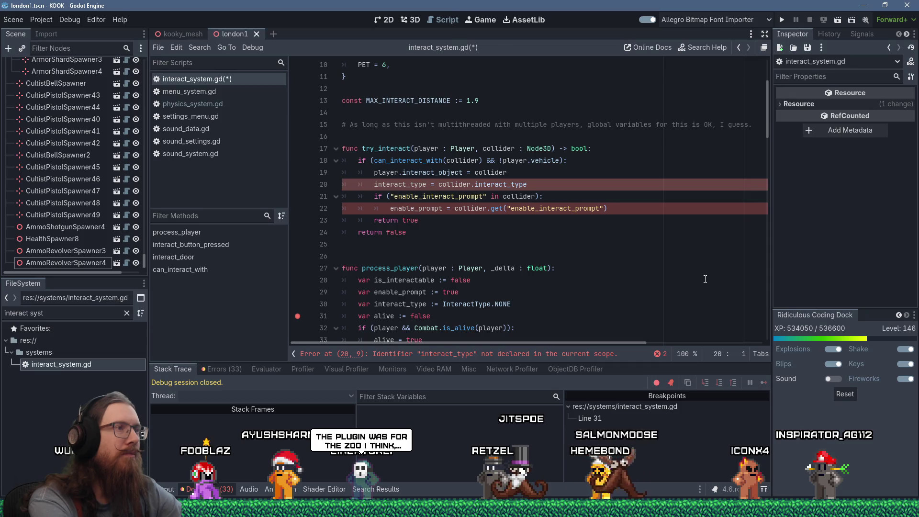
Declare 'var is_interactable := false' on line 16.
{"action": "key", "text": "Up"}
{"action": "key", "text": "Up"}
{"action": "key", "text": "Up"}
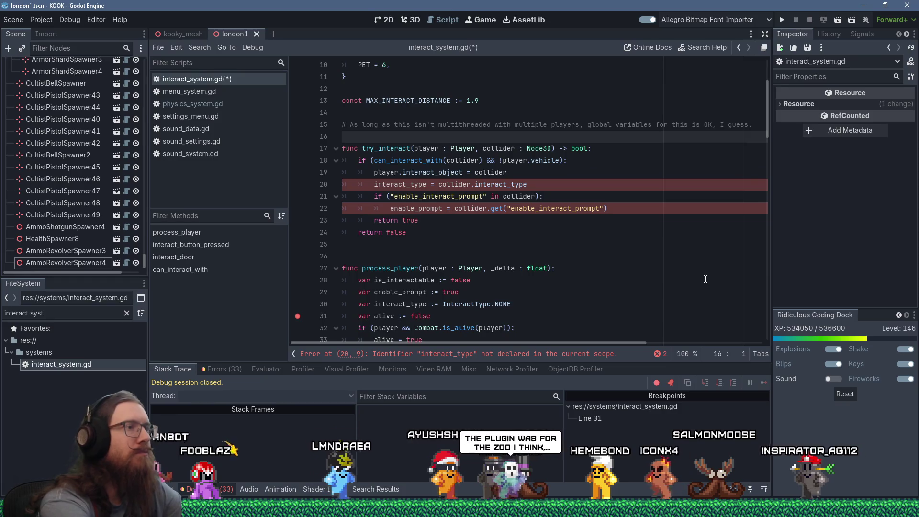
{"action": "type", "text": "var is"}
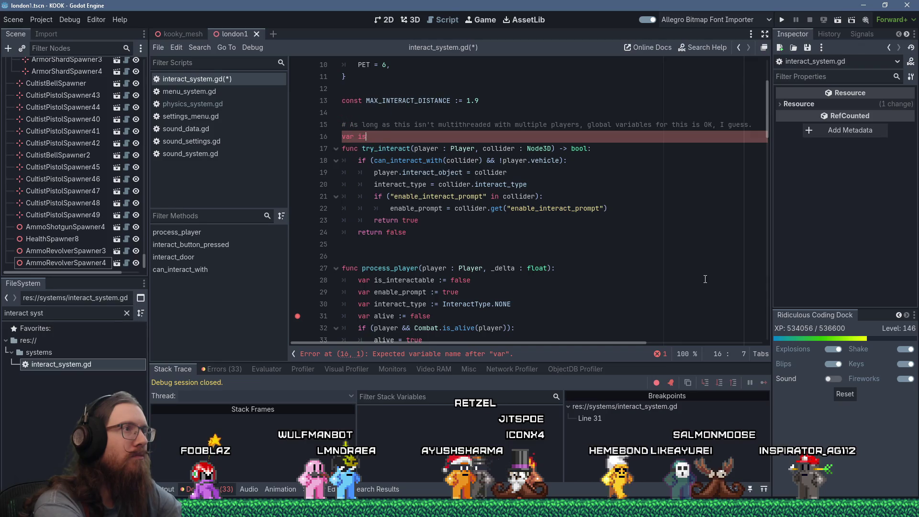
{"action": "type", "text": "_inter"}
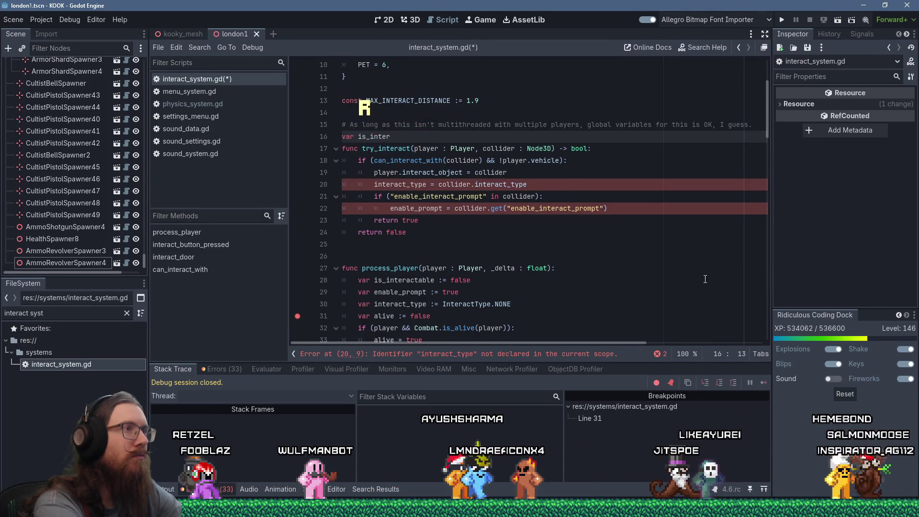
{"action": "type", "text": "actable"}
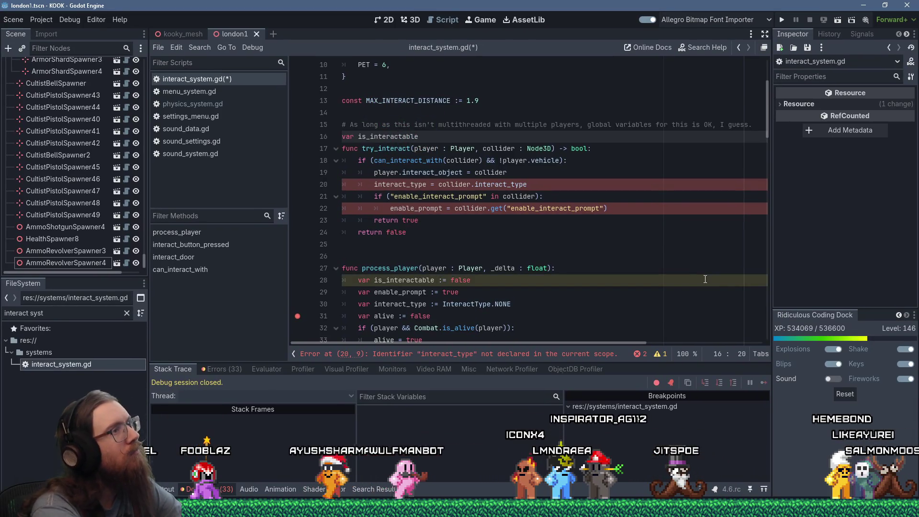
{"action": "type", "text": " := fals"}
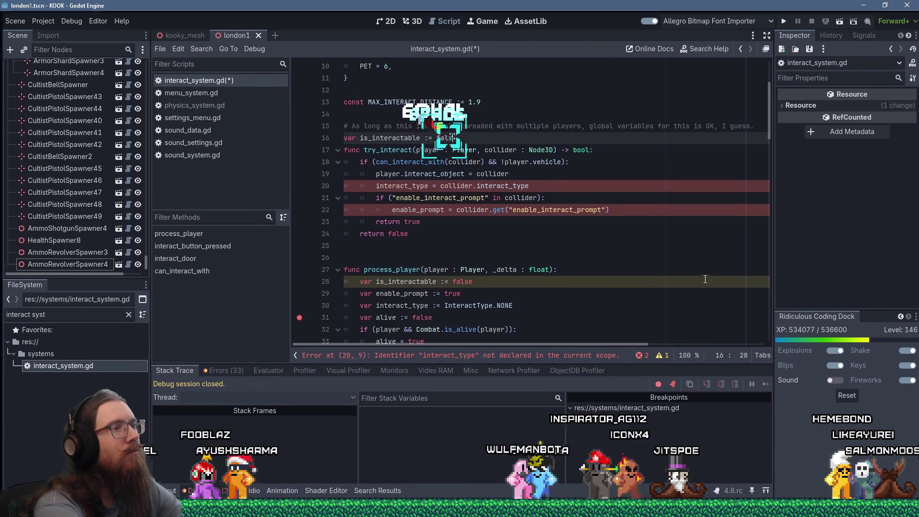
{"action": "type", "text": "e"}
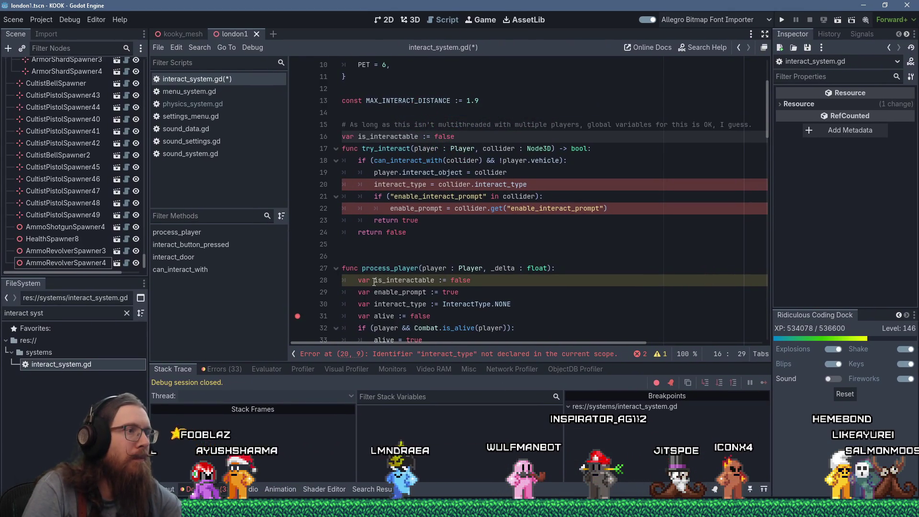
Turn process_player's is_interactable and enable_prompt declarations into plain assignments by removing 'var' and ':'.
{"action": "left_click", "coordinate": [375, 282]}
{"action": "key", "text": "ctrl+BackSpace"}
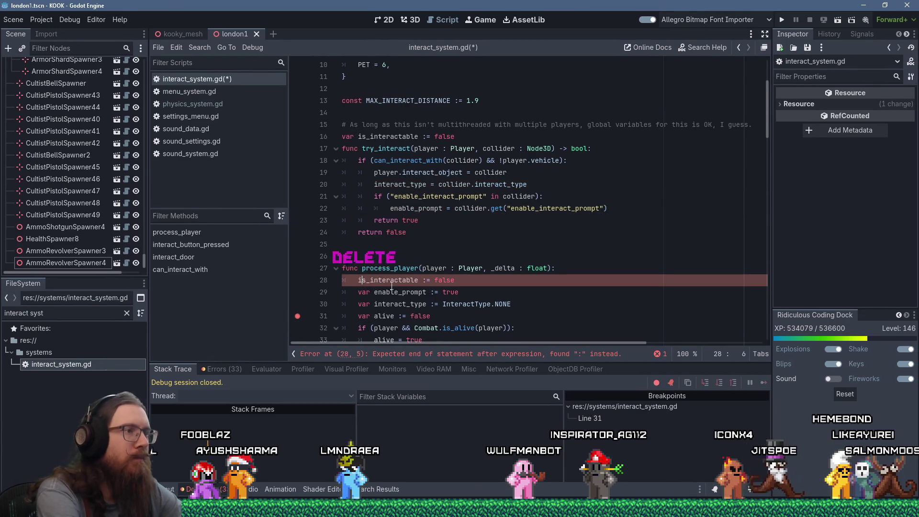
{"action": "key", "text": "Delete"}
{"action": "key", "text": "Down"}
{"action": "key", "text": "Home"}
{"action": "key", "text": "ctrl+Right"}
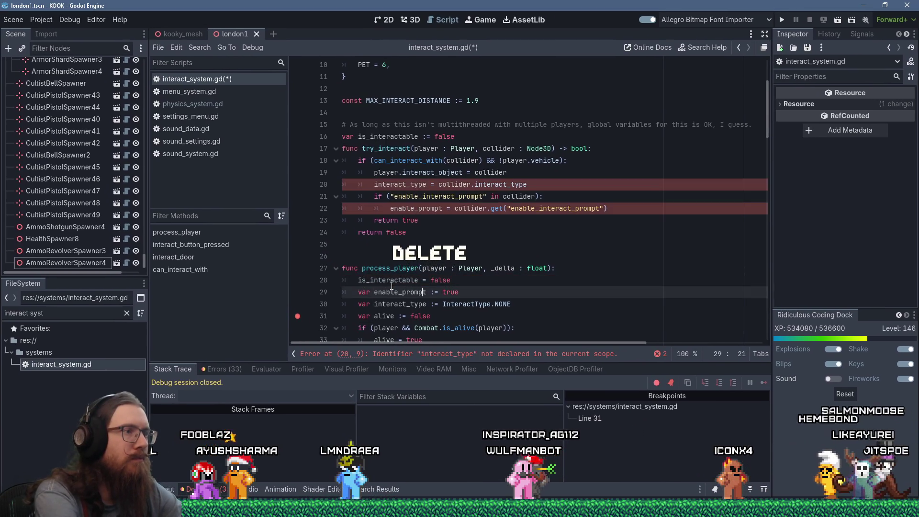
{"action": "key", "text": "ctrl+BackSpace"}
{"action": "key", "text": "Delete"}
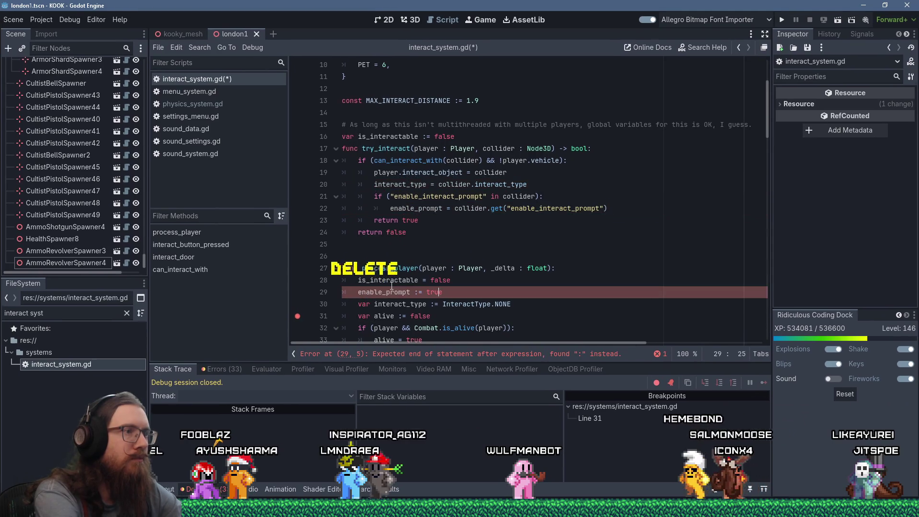
{"action": "key", "text": "Left"}
{"action": "key", "text": "BackSpace"}
{"action": "key", "text": "Up"}
{"action": "key", "text": "Up"}
{"action": "key", "text": "Up"}
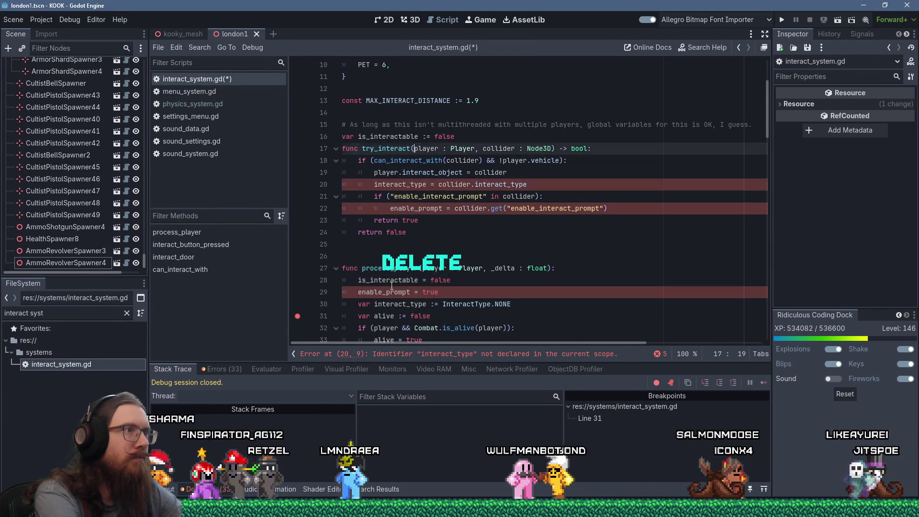
{"action": "key", "text": "End"}
Add 'var enable_prompt := true' and a pasted 'var interact_type := InteractType.NONE' to the top-level declarations.
{"action": "key", "text": "Return"}
{"action": "type", "text": "var"}
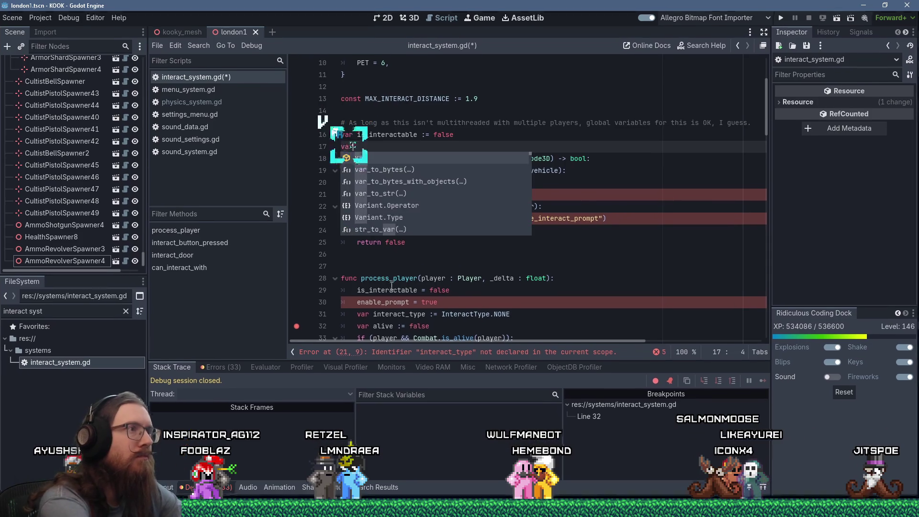
{"action": "type", "text": " enable_prompt"}
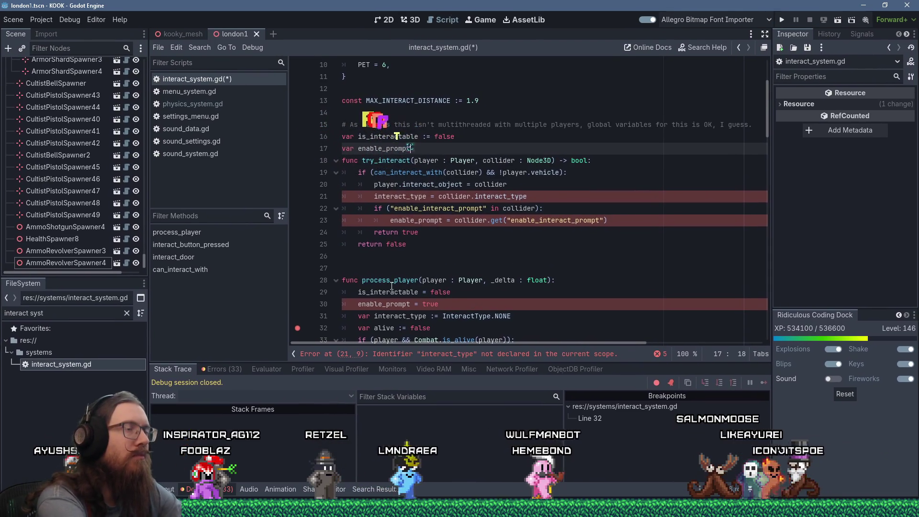
{"action": "type", "text": " := fals"}
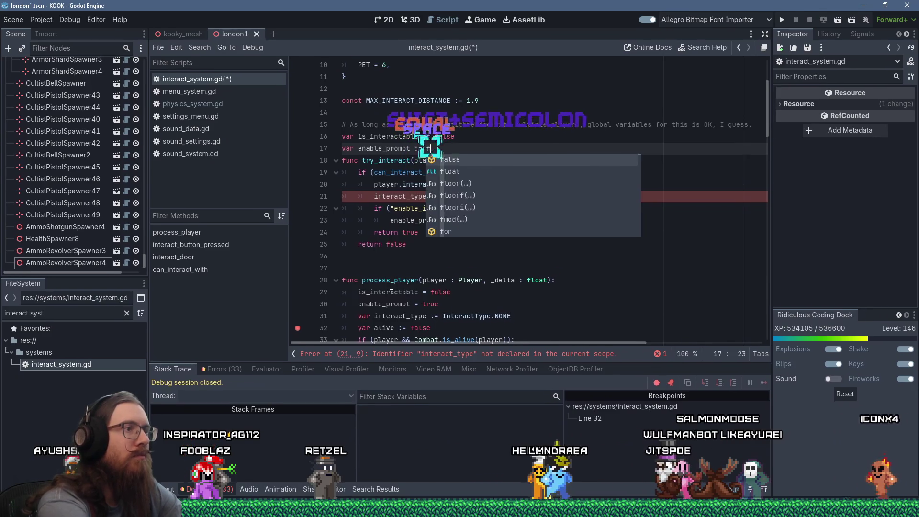
{"action": "key", "text": "BackSpace"}
{"action": "key", "text": "BackSpace"}
{"action": "key", "text": "BackSpace"}
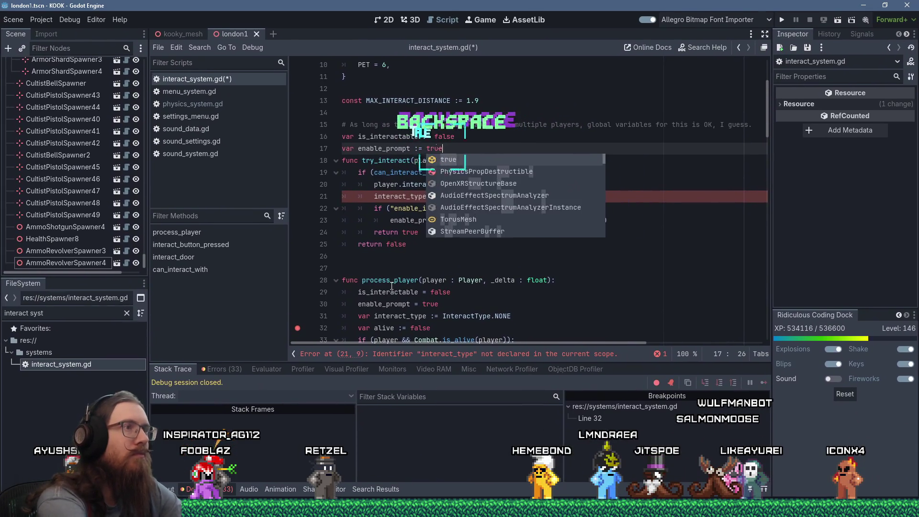
{"action": "type", "text": "true"}
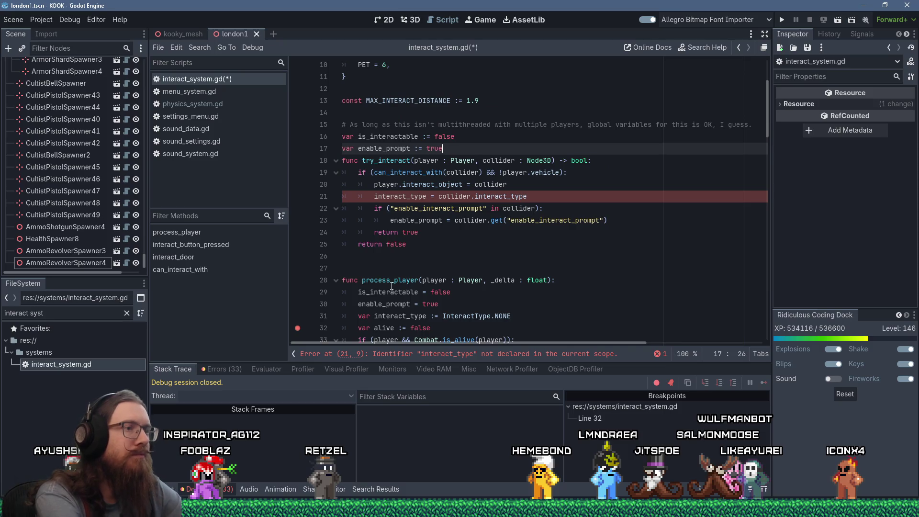
{"action": "key", "text": "Down"}
{"action": "key", "text": "Down"}
{"action": "key", "text": "Down"}
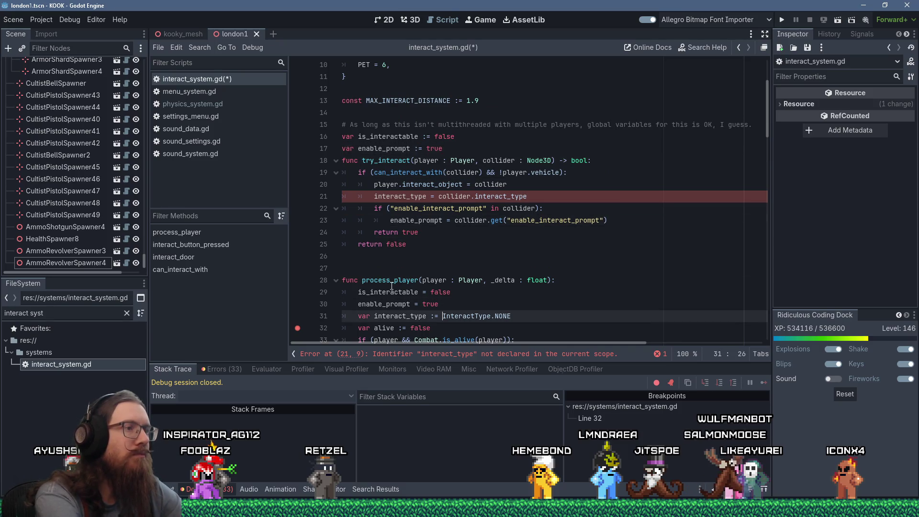
{"action": "key", "text": "Home"}
{"action": "key", "text": "Up"}
{"action": "key", "text": "Up"}
{"action": "key", "text": "Up"}
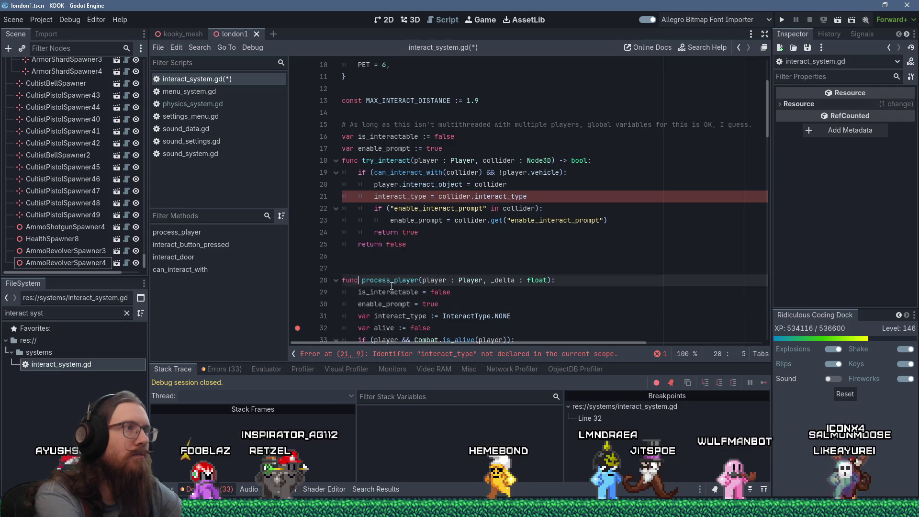
{"action": "key", "text": "Return"}
{"action": "type", "text": "var interact_type := InteractType.NONE"}
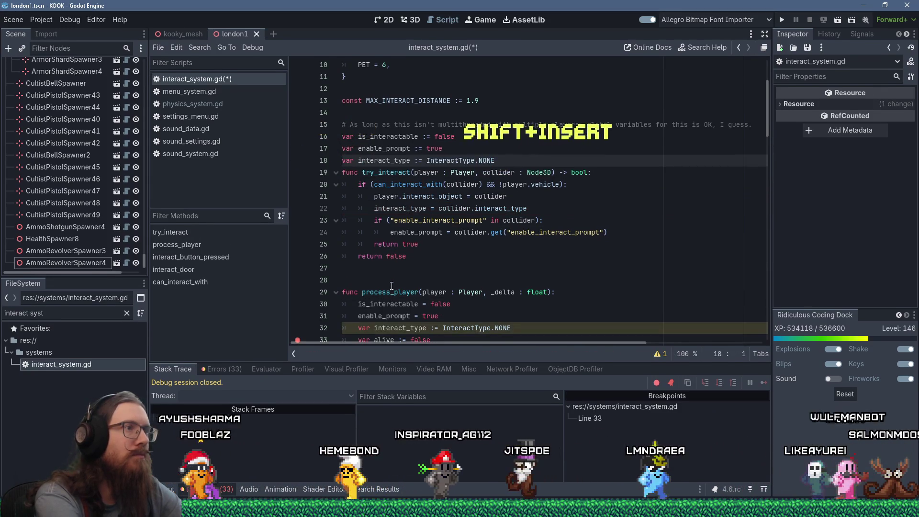
{"action": "key", "text": "Return"}
Change process_player's interact_type line to the reassignment 'interact_type = InteractType.NONE'.
{"action": "key", "text": "Down"}
{"action": "key", "text": "Down"}
{"action": "key", "text": "Down"}
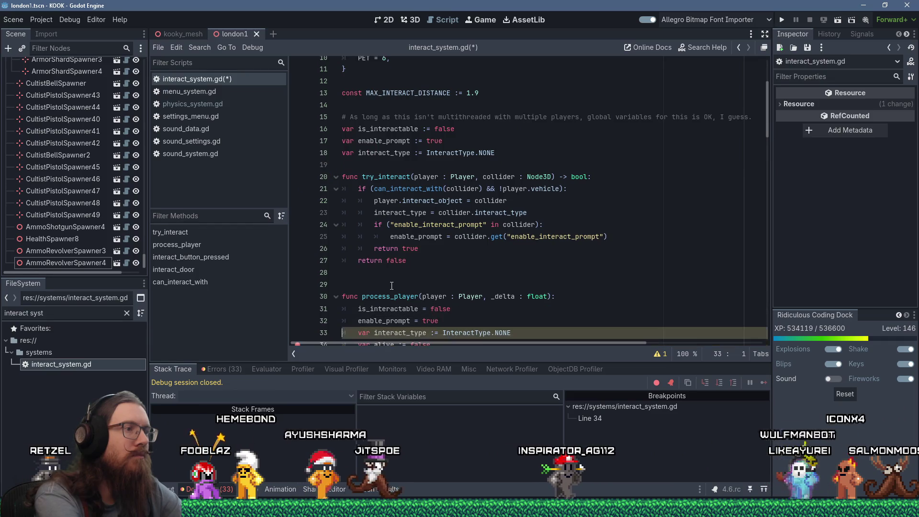
{"action": "key", "text": "Delete"}
{"action": "key", "text": "Delete"}
{"action": "key", "text": "Delete"}
{"action": "key", "text": "Delete"}
{"action": "key", "text": "Tab"}
{"action": "key", "text": "End"}
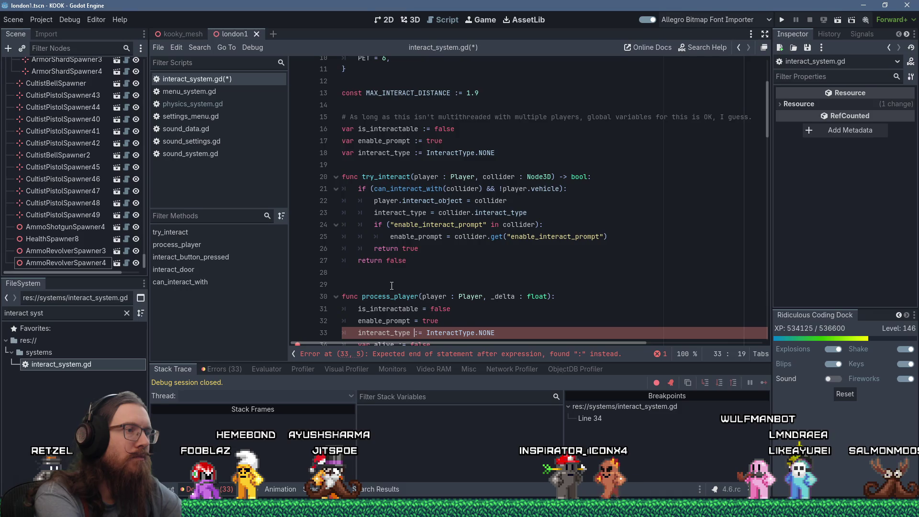
{"action": "key", "text": "Delete"}
{"action": "key", "text": "Down"}
{"action": "key", "text": "Down"}
{"action": "key", "text": "Down"}
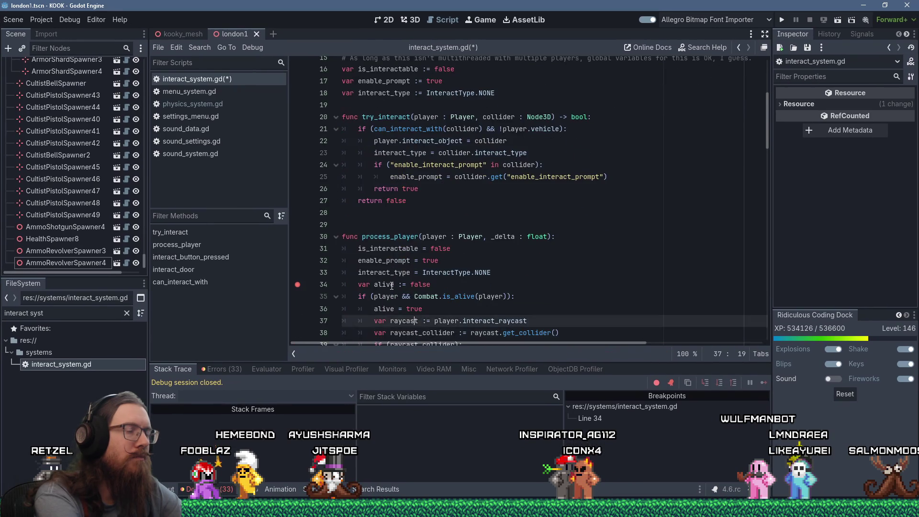
{"action": "key", "text": "Up"}
{"action": "key", "text": "Up"}
{"action": "key", "text": "Up"}
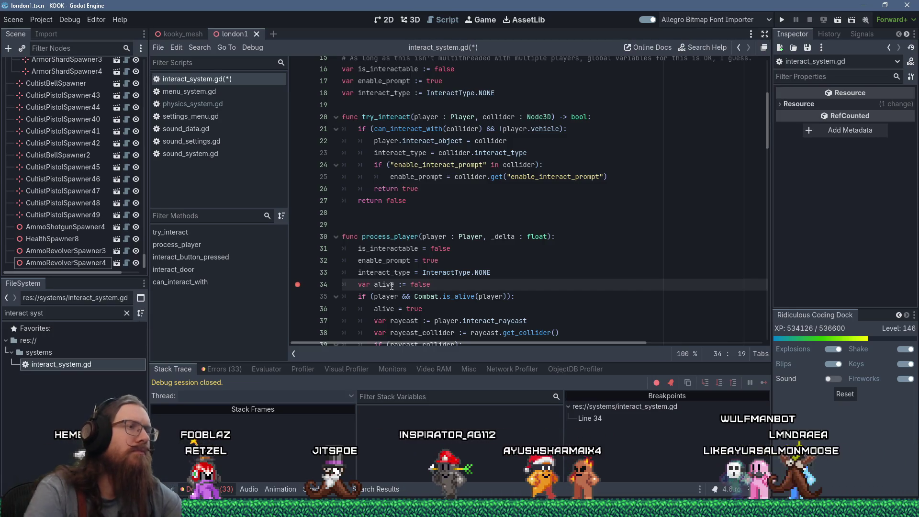
{"action": "scroll", "coordinate": [397, 294], "scroll_direction": "down", "scroll_amount": 5}
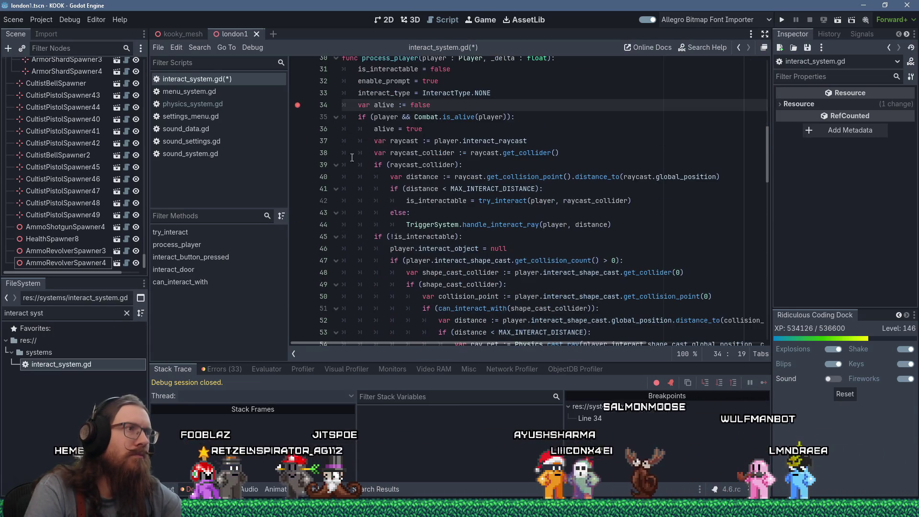
{"action": "left_click", "coordinate": [336, 117]}
{"action": "left_click", "coordinate": [336, 117]}
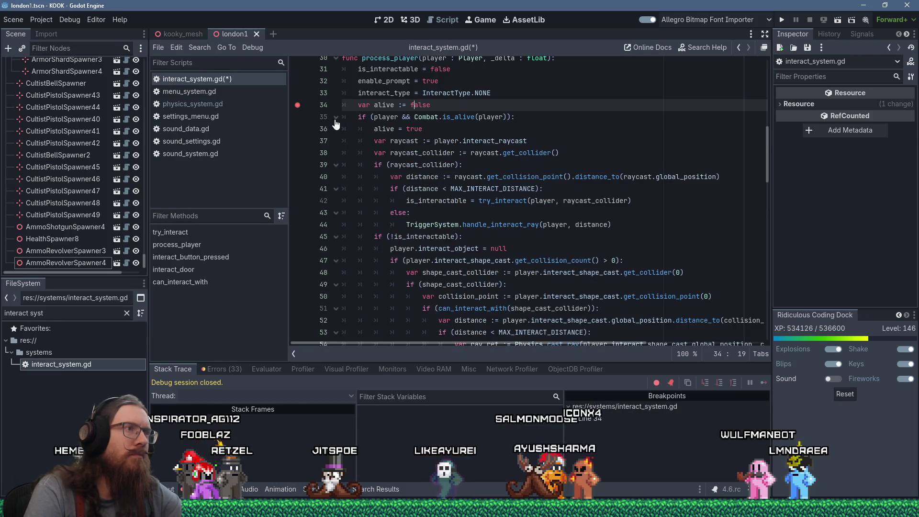
{"action": "double_click", "coordinate": [381, 129]}
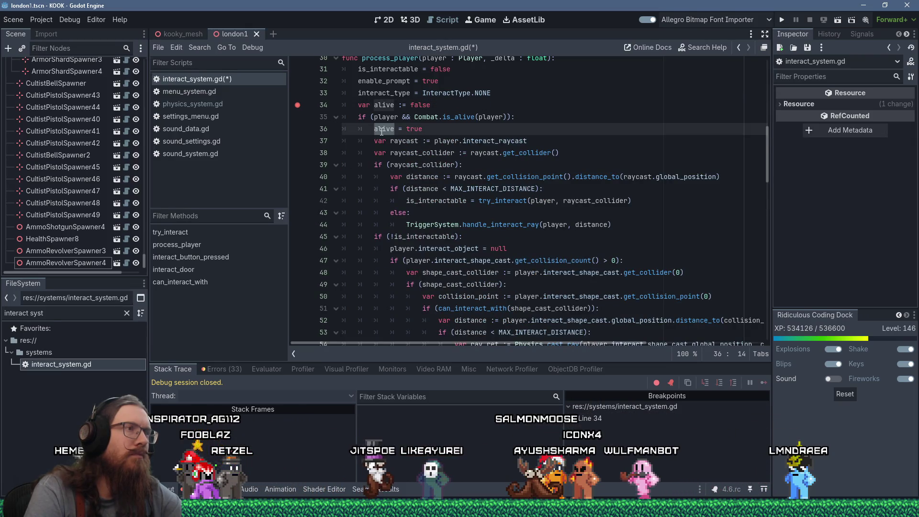
{"action": "scroll", "coordinate": [387, 163], "scroll_direction": "down", "scroll_amount": 8}
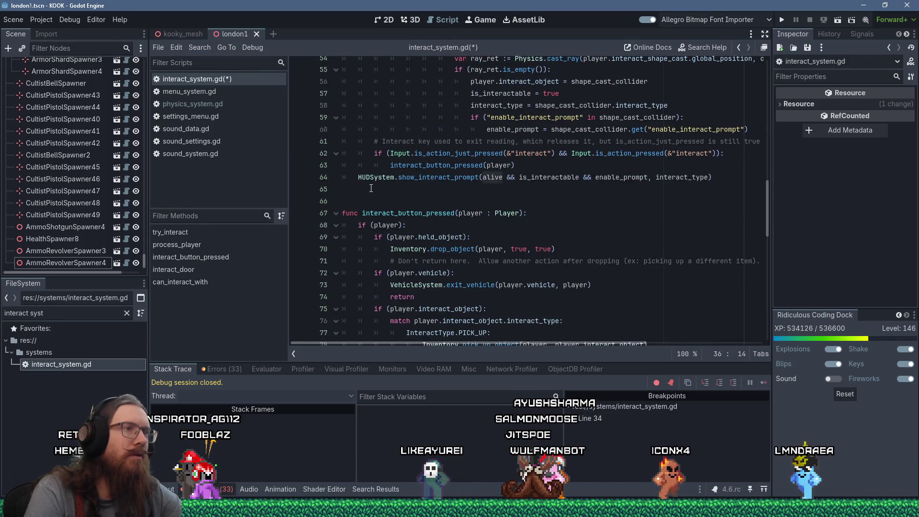
{"action": "scroll", "coordinate": [371, 188], "scroll_direction": "up", "scroll_amount": 9}
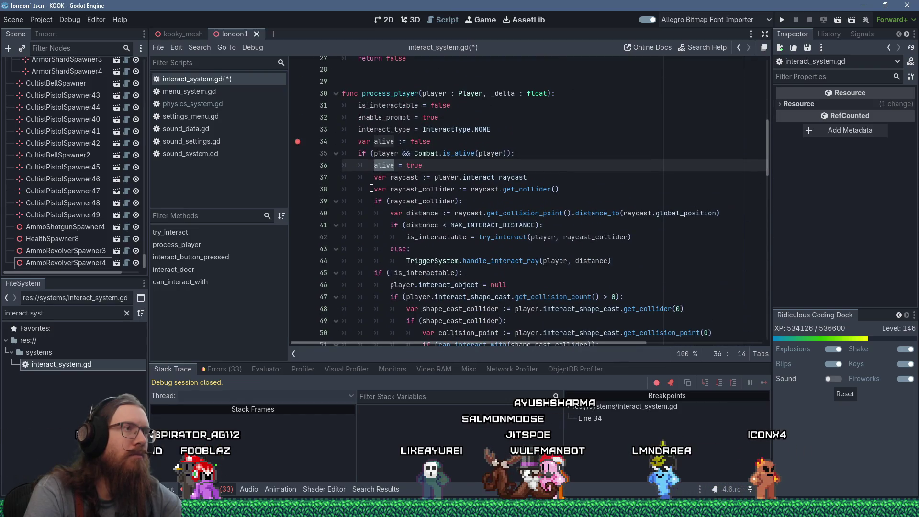
{"action": "scroll", "coordinate": [369, 190], "scroll_direction": "down", "scroll_amount": 8}
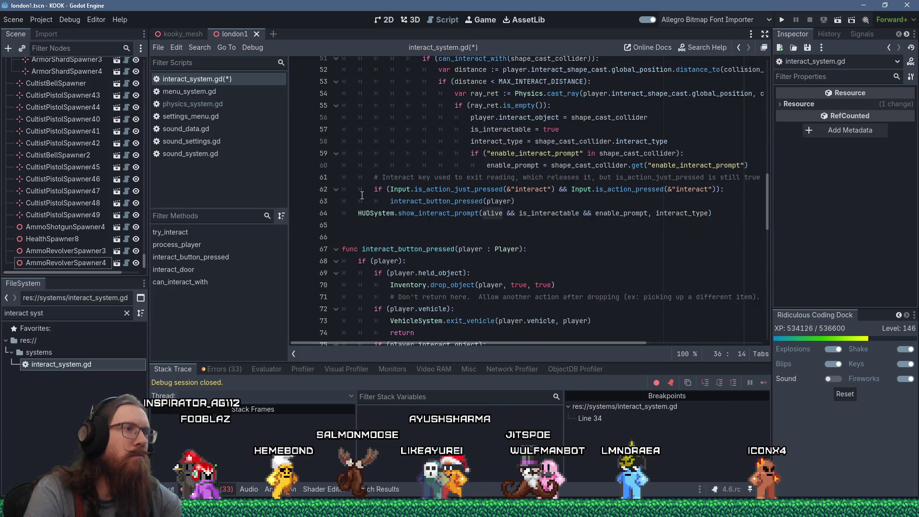
{"action": "scroll", "coordinate": [361, 195], "scroll_direction": "up", "scroll_amount": 9}
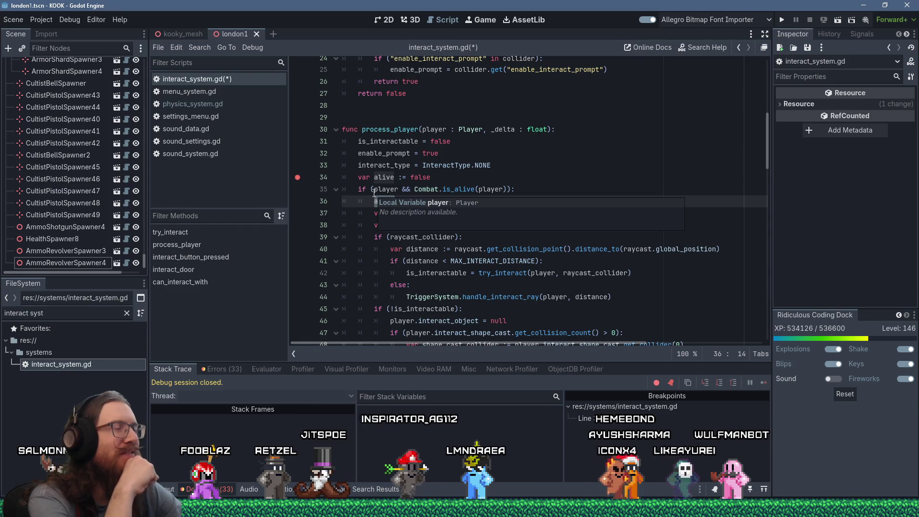
{"action": "left_click", "coordinate": [503, 182]}
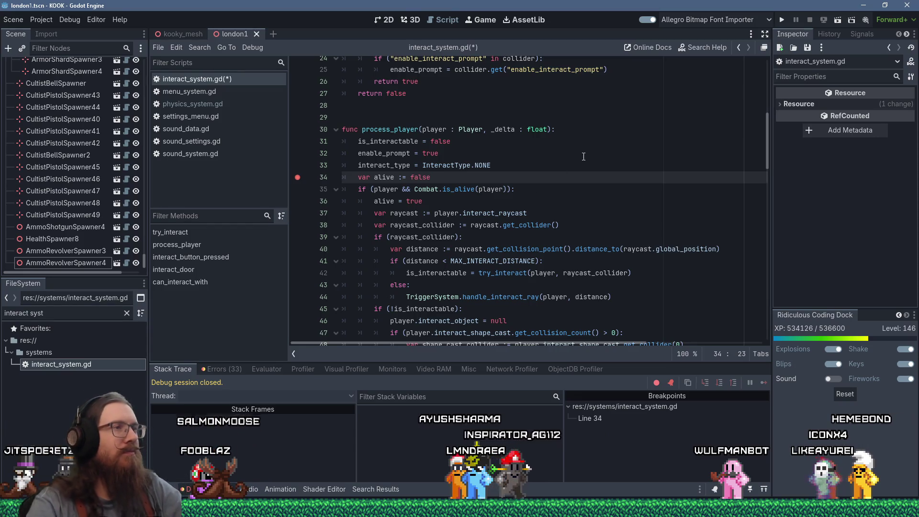
{"action": "scroll", "coordinate": [524, 140], "scroll_direction": "up", "scroll_amount": 3}
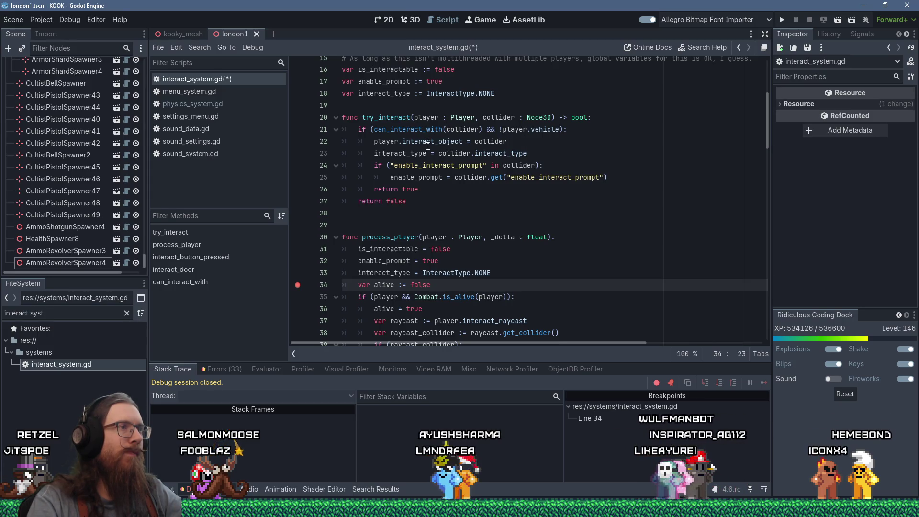
{"action": "scroll", "coordinate": [431, 147], "scroll_direction": "up", "scroll_amount": 1}
Add 'is_interactable = true' below the interact_object assignment in try_interact.
{"action": "left_click", "coordinate": [566, 177]}
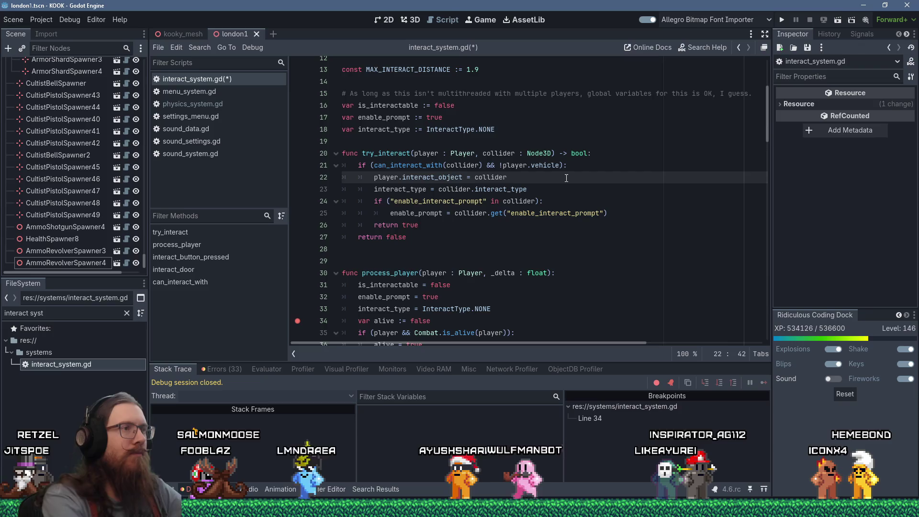
{"action": "key", "text": "Return"}
{"action": "type", "text": "is_intera"}
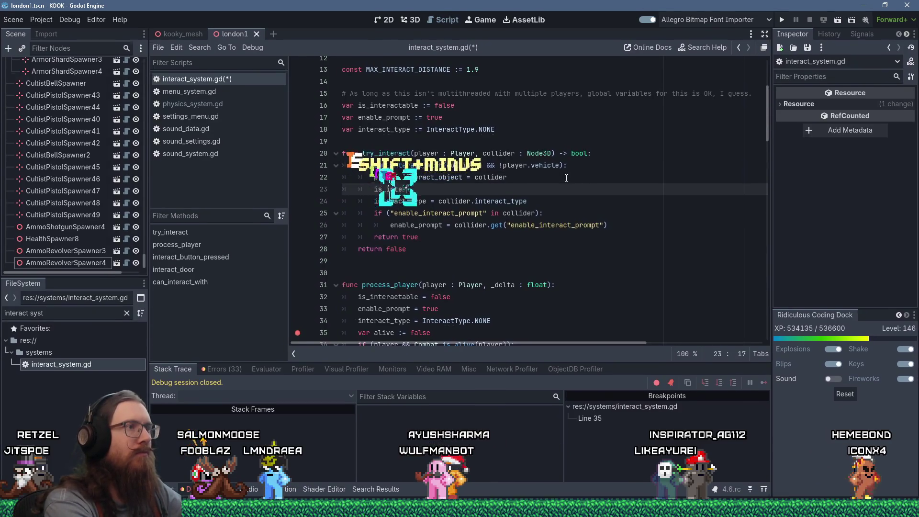
{"action": "key", "text": "Return"}
{"action": "type", "text": "= true"}
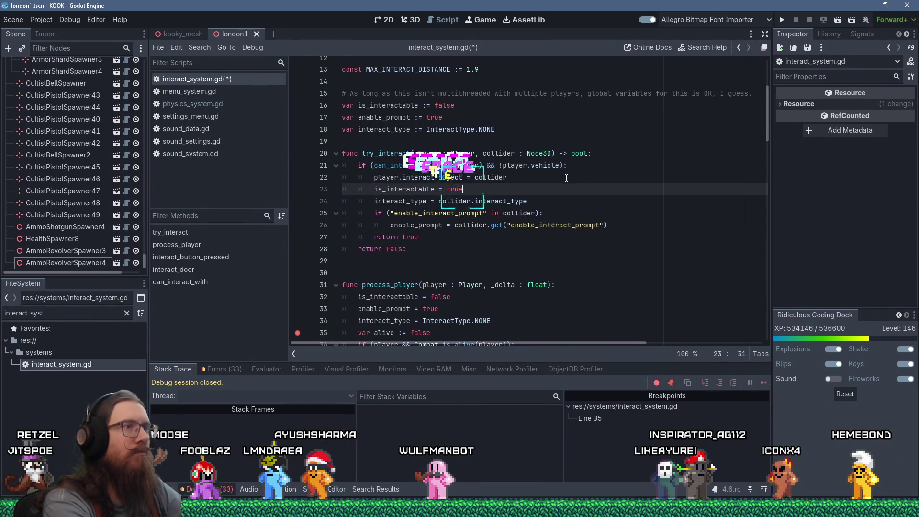
Check the try_interact call on line 43 and select try_interact's two return lines.
{"action": "scroll", "coordinate": [519, 164], "scroll_direction": "down", "scroll_amount": 2}
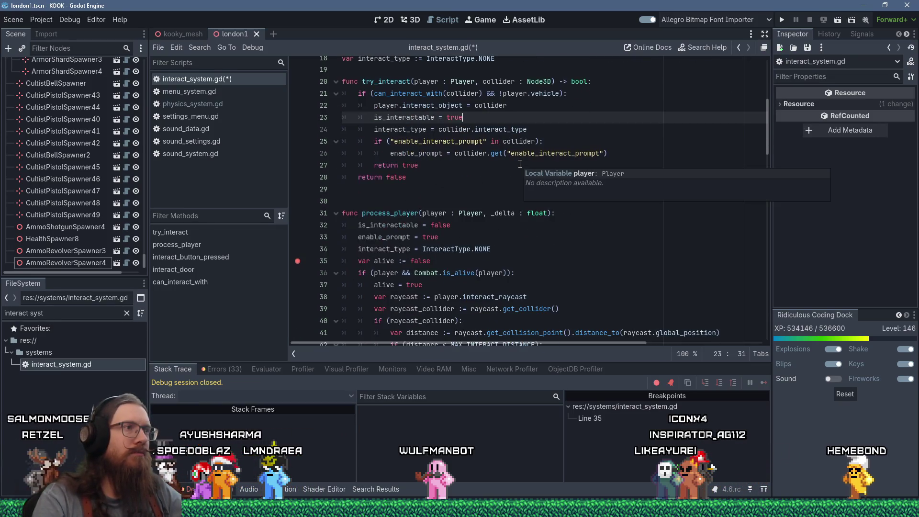
{"action": "scroll", "coordinate": [512, 165], "scroll_direction": "down", "scroll_amount": 7}
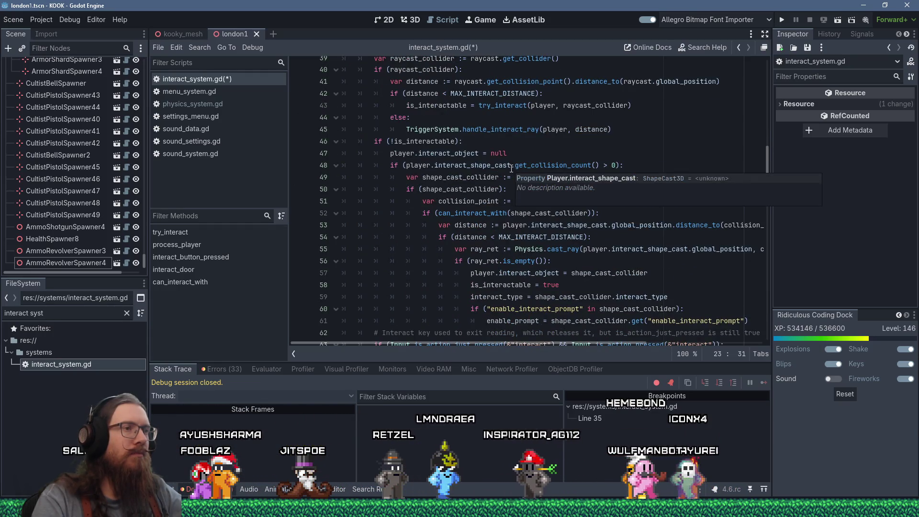
{"action": "scroll", "coordinate": [511, 169], "scroll_direction": "down", "scroll_amount": 1}
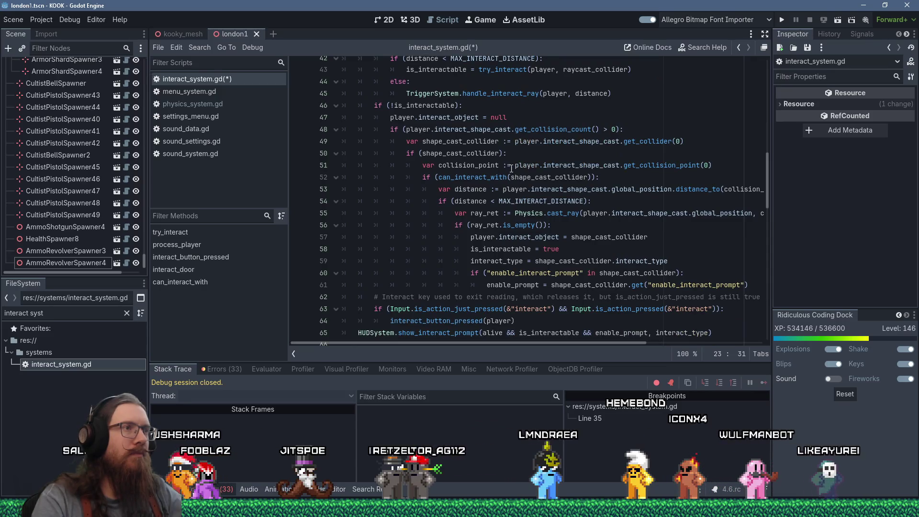
{"action": "scroll", "coordinate": [511, 169], "scroll_direction": "up", "scroll_amount": 3}
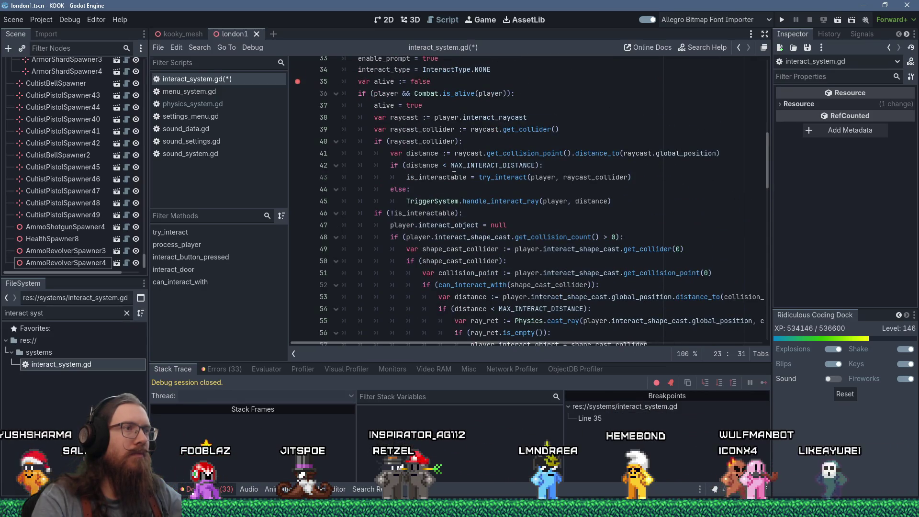
{"action": "double_click", "coordinate": [501, 177]}
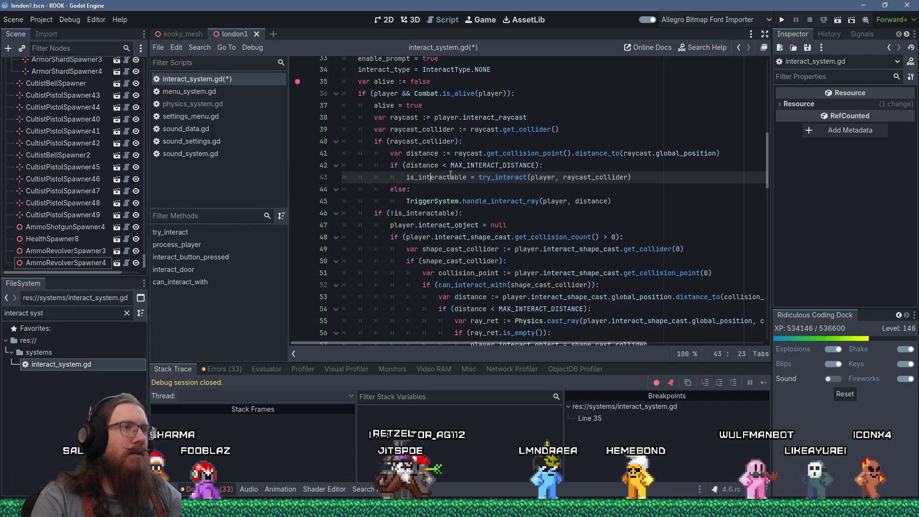
{"action": "scroll", "coordinate": [480, 177], "scroll_direction": "up", "scroll_amount": 7}
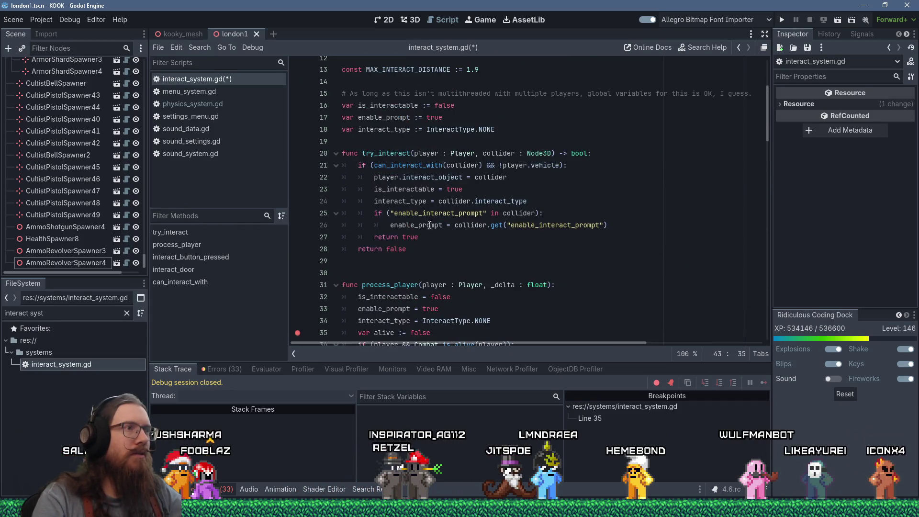
{"action": "left_click_drag", "start_coordinate": [418, 246], "coordinate": [320, 241]}
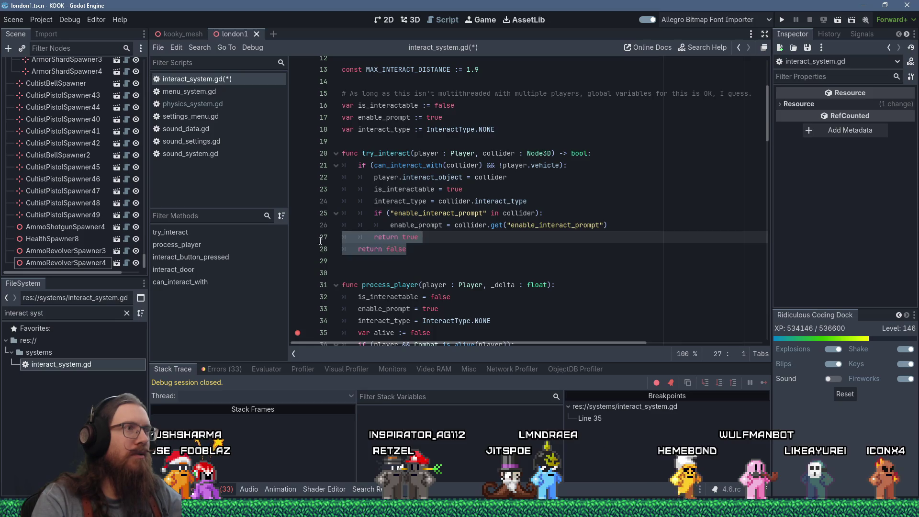
Delete try_interact's return lines and its '-> bool' return type, and add a blank line above the function.
{"action": "key", "text": "Delete"}
{"action": "key", "text": "Delete"}
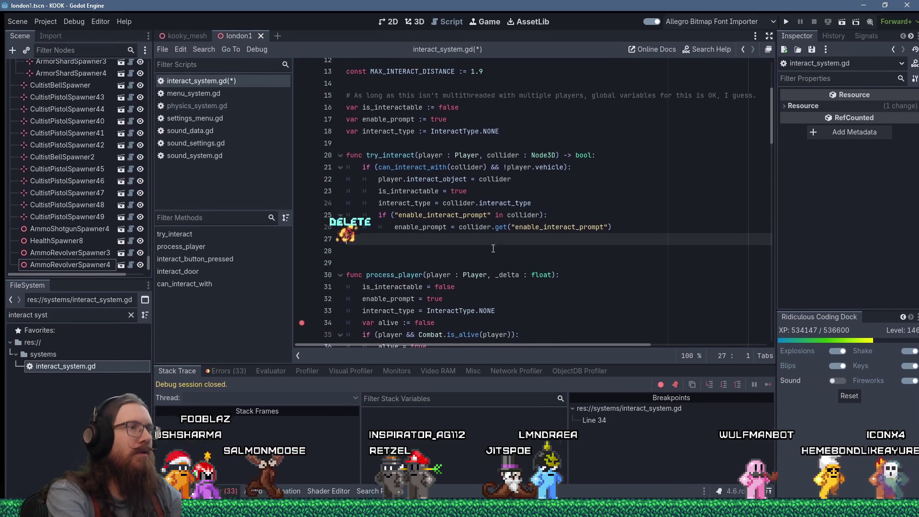
{"action": "key", "text": "Up"}
{"action": "key", "text": "Up"}
{"action": "key", "text": "Up"}
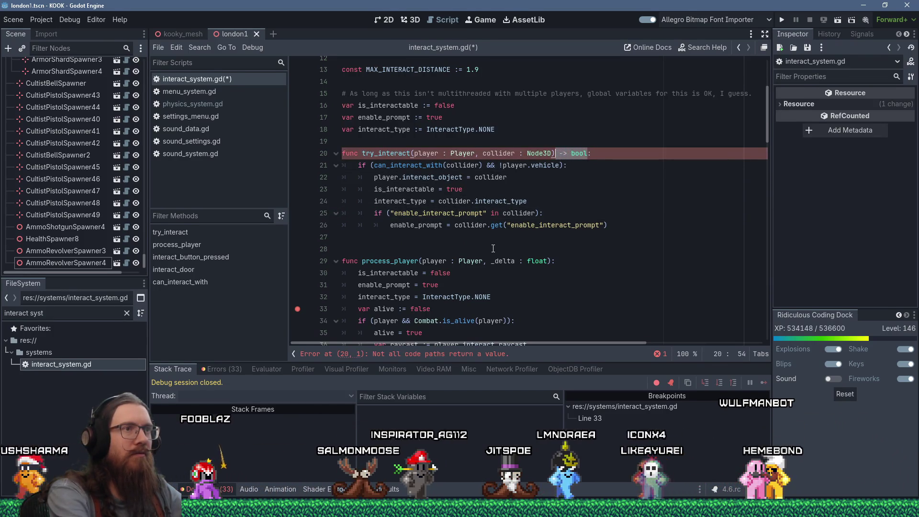
{"action": "key", "text": "End"}
{"action": "type", "text": "\\"}
{"action": "key", "text": "BackSpace"}
{"action": "key", "text": "BackSpace"}
{"action": "key", "text": "BackSpace"}
{"action": "key", "text": "BackSpace"}
{"action": "type", "text": ":"}
{"action": "key", "text": "Up"}
{"action": "key", "text": "Return"}
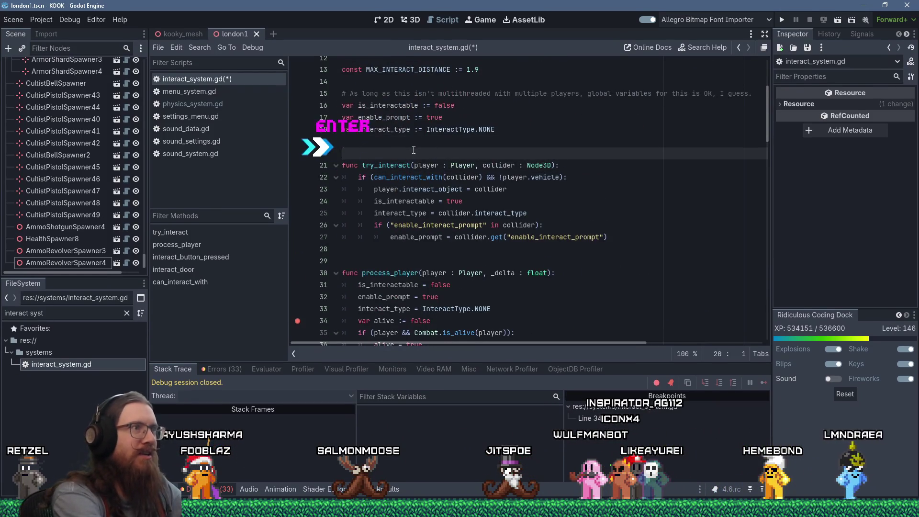
Save interact_system.gd.
{"action": "key", "text": "ctrl+s"}
{"action": "scroll", "coordinate": [428, 156], "scroll_direction": "down", "scroll_amount": 4}
{"action": "scroll", "coordinate": [421, 167], "scroll_direction": "up", "scroll_amount": 8}
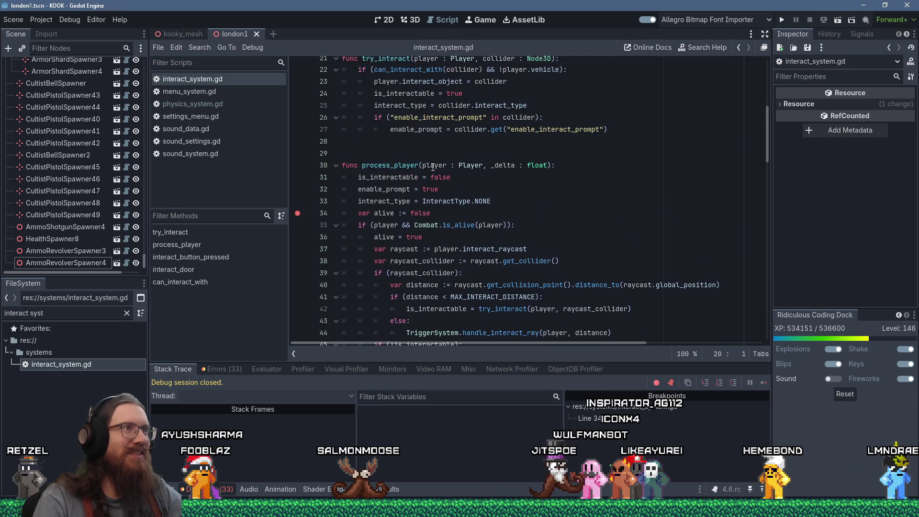
{"action": "scroll", "coordinate": [383, 156], "scroll_direction": "down", "scroll_amount": 5}
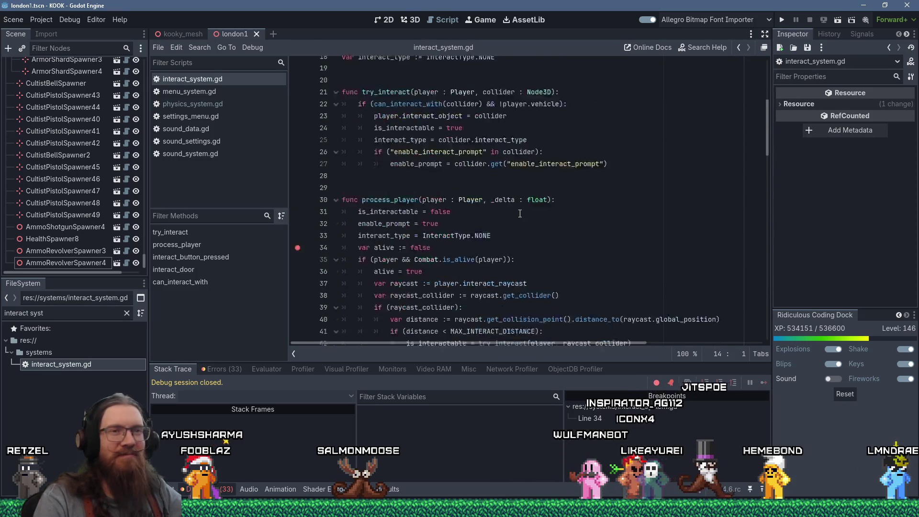
{"action": "left_click", "coordinate": [411, 146]}
{"action": "scroll", "coordinate": [411, 153], "scroll_direction": "down", "scroll_amount": 1}
{"action": "key", "text": "Down"}
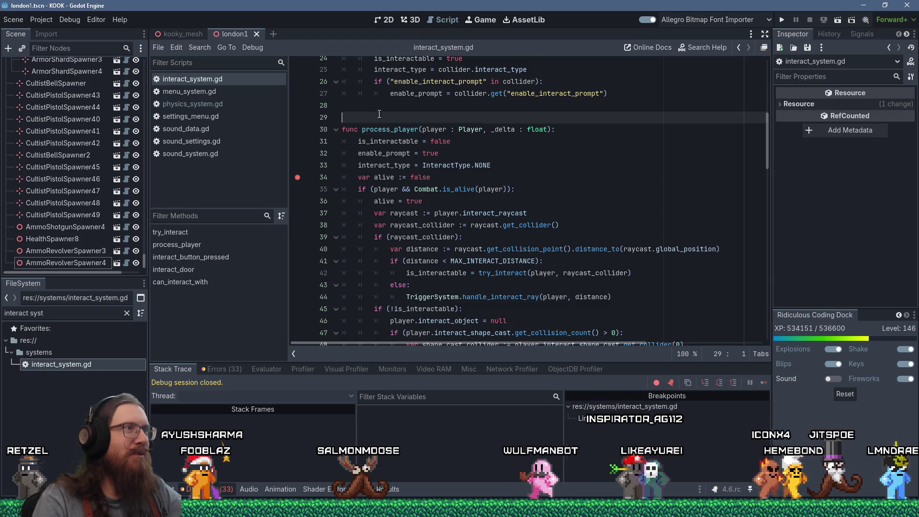
{"action": "scroll", "coordinate": [479, 238], "scroll_direction": "down", "scroll_amount": 2}
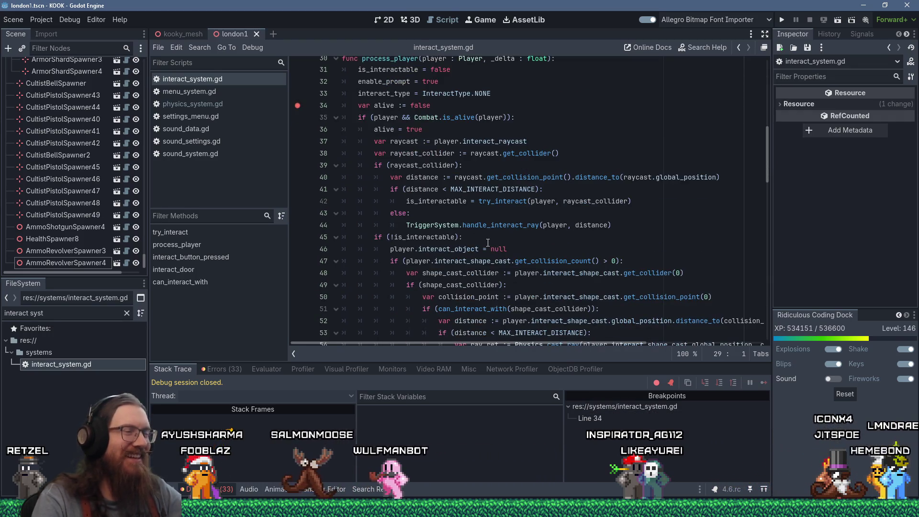
{"action": "double_click", "coordinate": [447, 202]}
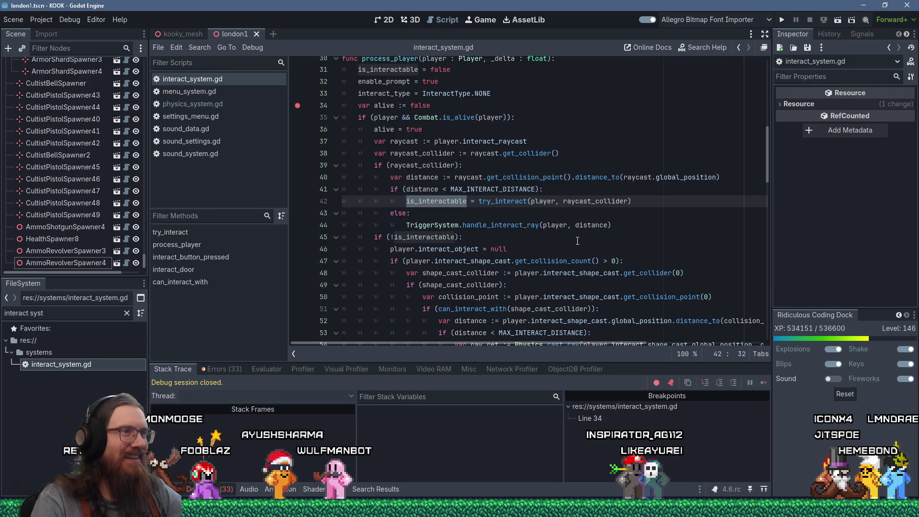
{"action": "scroll", "coordinate": [577, 241], "scroll_direction": "down", "scroll_amount": 2}
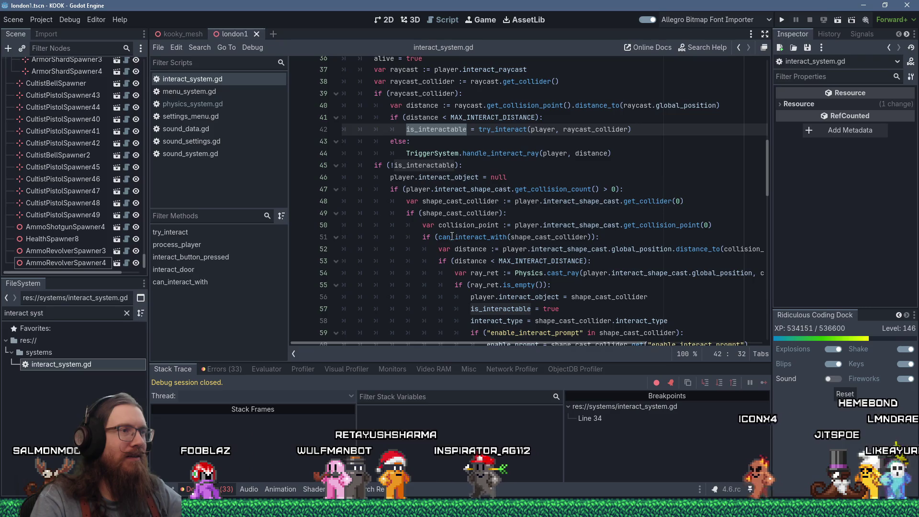
{"action": "left_click", "coordinate": [429, 236]}
{"action": "scroll", "coordinate": [429, 236], "scroll_direction": "down", "scroll_amount": 2}
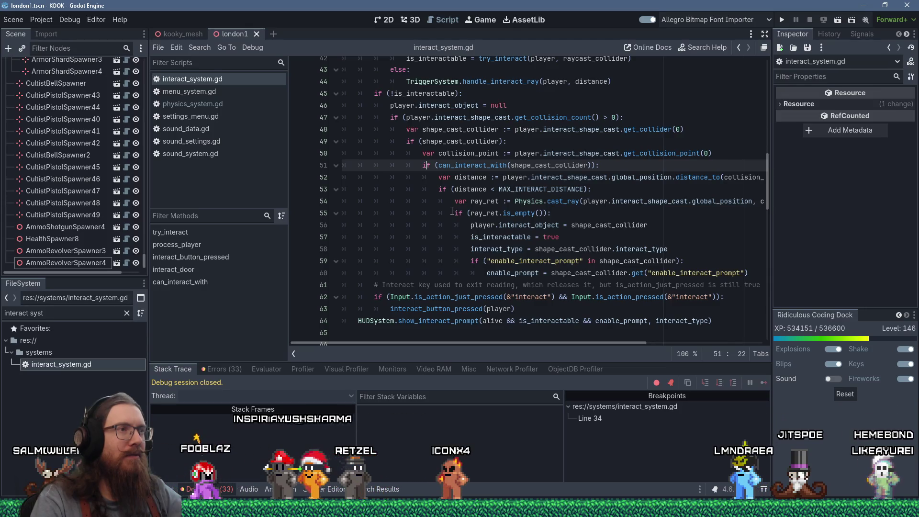
{"action": "scroll", "coordinate": [451, 210], "scroll_direction": "up", "scroll_amount": 9}
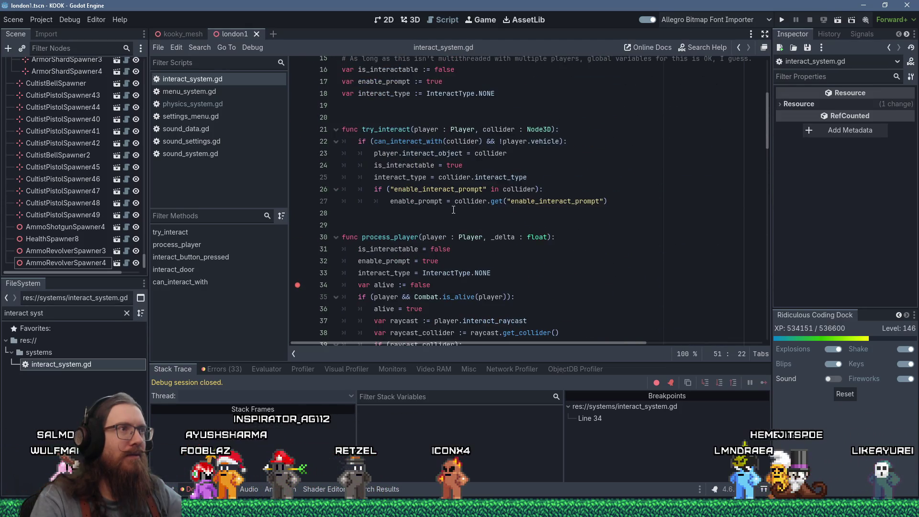
{"action": "scroll", "coordinate": [450, 204], "scroll_direction": "down", "scroll_amount": 9}
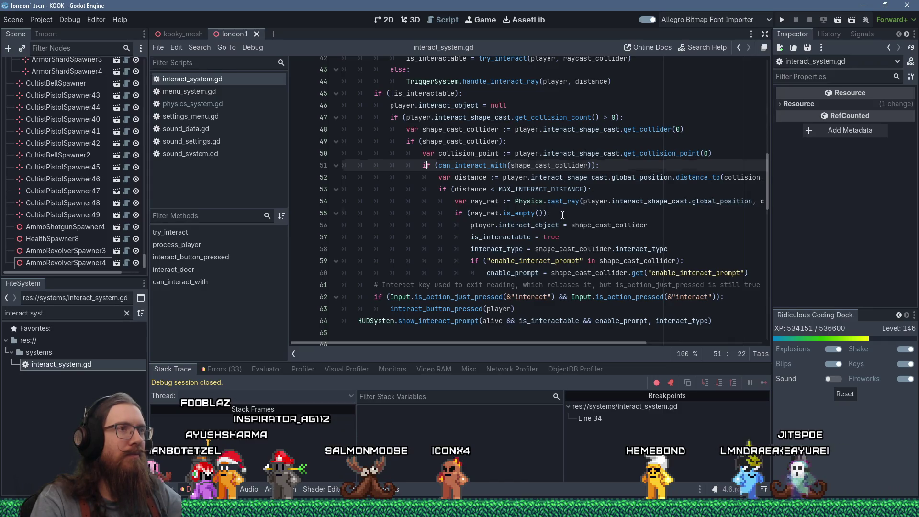
{"action": "left_click", "coordinate": [562, 214]}
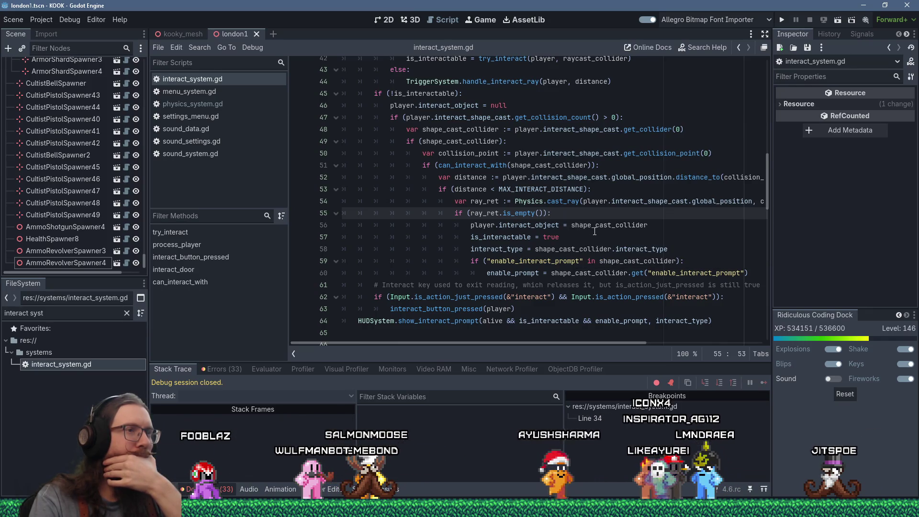
{"action": "mouse_move", "coordinate": [594, 232]}
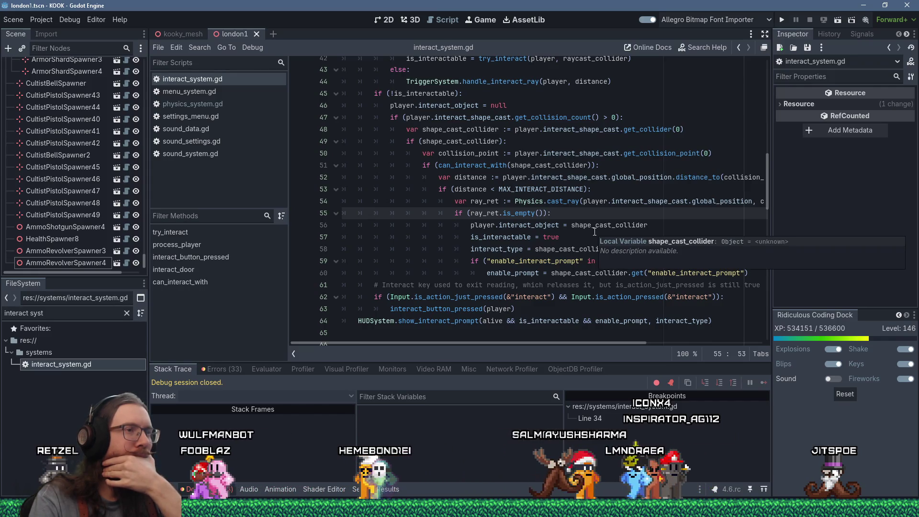
{"action": "scroll", "coordinate": [569, 239], "scroll_direction": "down", "scroll_amount": 1}
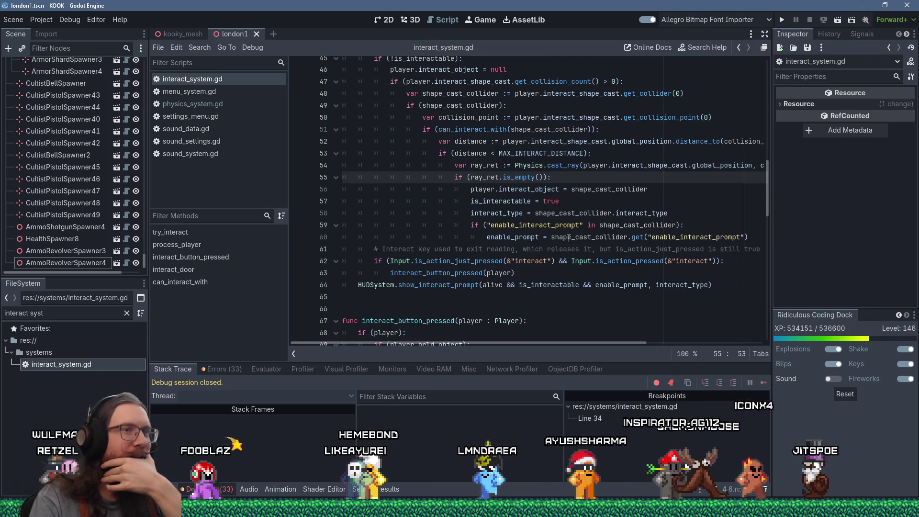
{"action": "scroll", "coordinate": [569, 238], "scroll_direction": "up", "scroll_amount": 8}
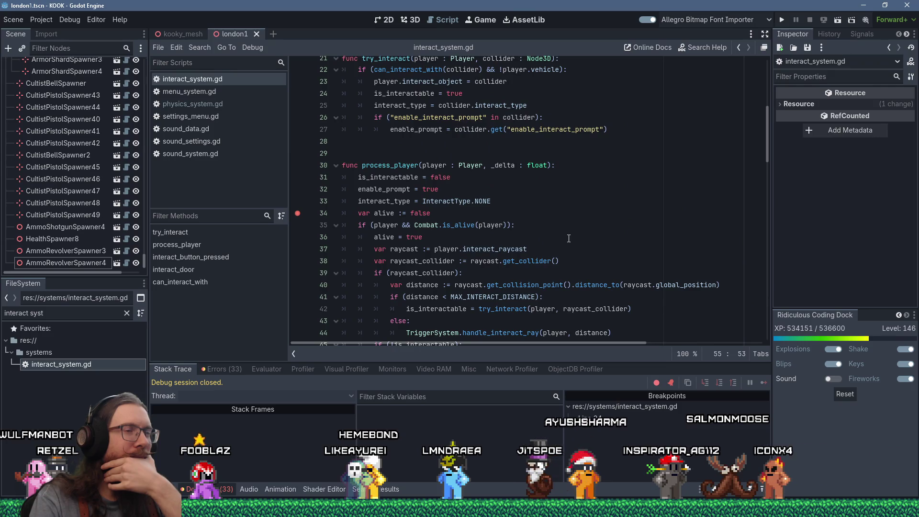
{"action": "scroll", "coordinate": [568, 238], "scroll_direction": "down", "scroll_amount": 4}
{"action": "scroll", "coordinate": [527, 225], "scroll_direction": "up", "scroll_amount": 3}
{"action": "scroll", "coordinate": [507, 275], "scroll_direction": "up", "scroll_amount": 4}
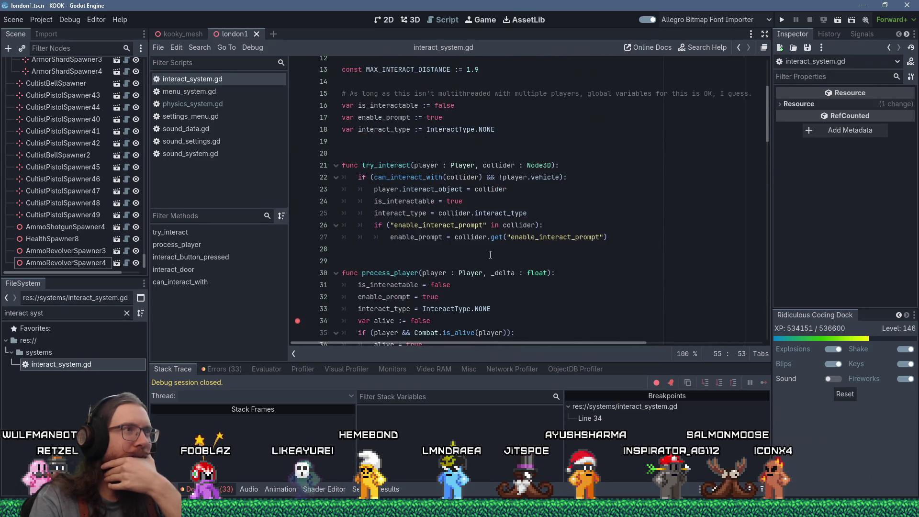
{"action": "scroll", "coordinate": [493, 239], "scroll_direction": "down", "scroll_amount": 5}
{"action": "scroll", "coordinate": [482, 201], "scroll_direction": "up", "scroll_amount": 2}
{"action": "scroll", "coordinate": [482, 201], "scroll_direction": "down", "scroll_amount": 2}
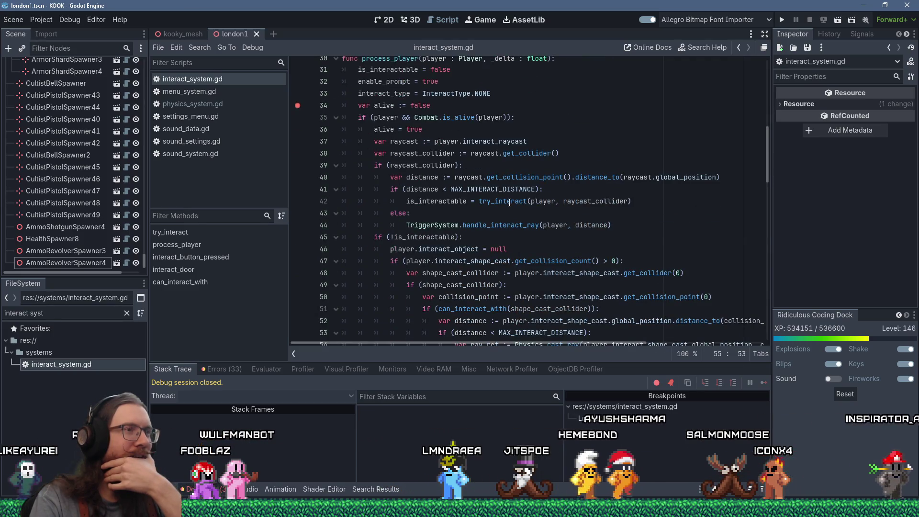
{"action": "scroll", "coordinate": [515, 206], "scroll_direction": "down", "scroll_amount": 4}
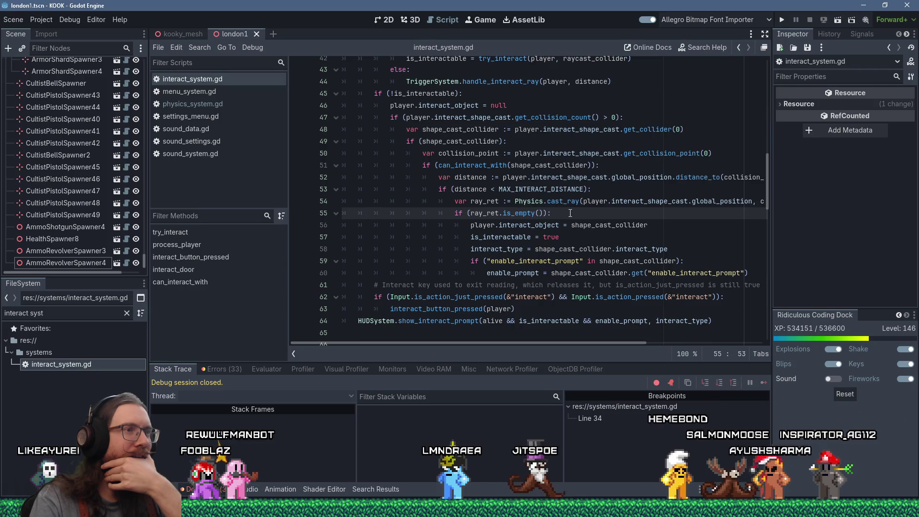
{"action": "scroll", "coordinate": [570, 213], "scroll_direction": "up", "scroll_amount": 9}
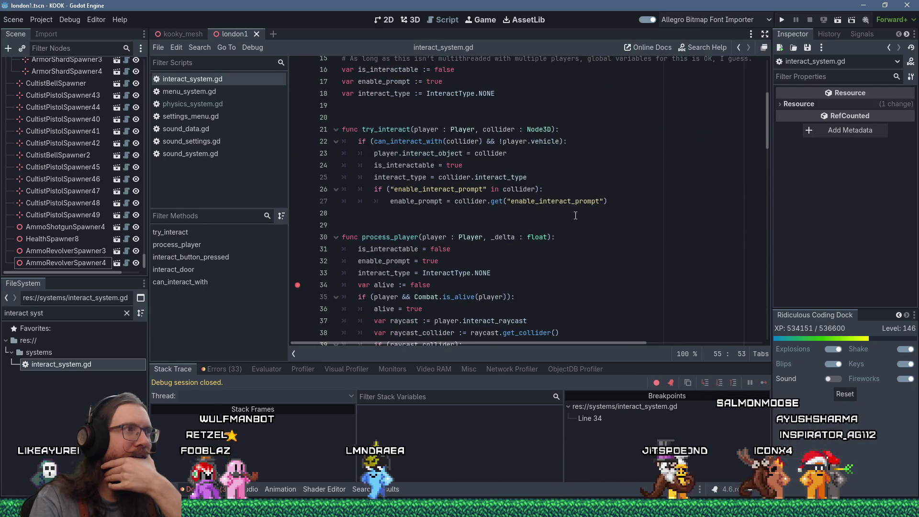
{"action": "scroll", "coordinate": [575, 215], "scroll_direction": "up", "scroll_amount": 3}
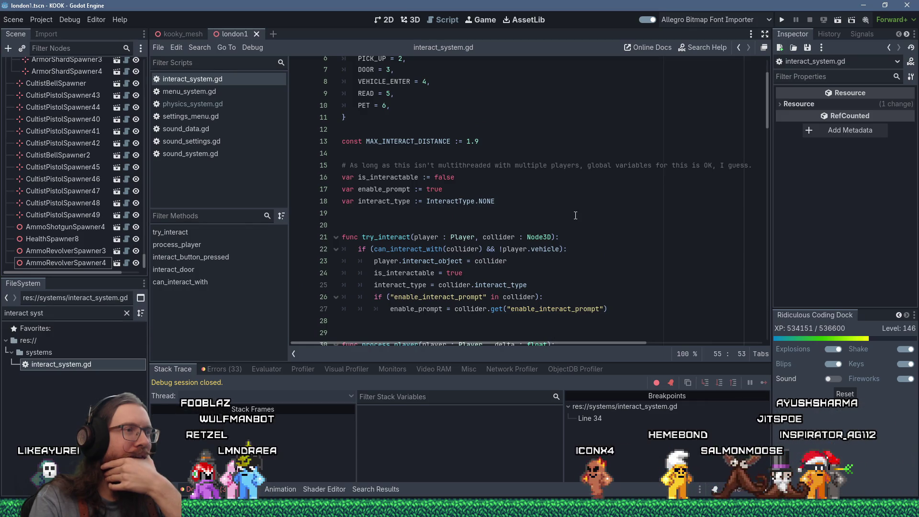
{"action": "scroll", "coordinate": [576, 216], "scroll_direction": "down", "scroll_amount": 10}
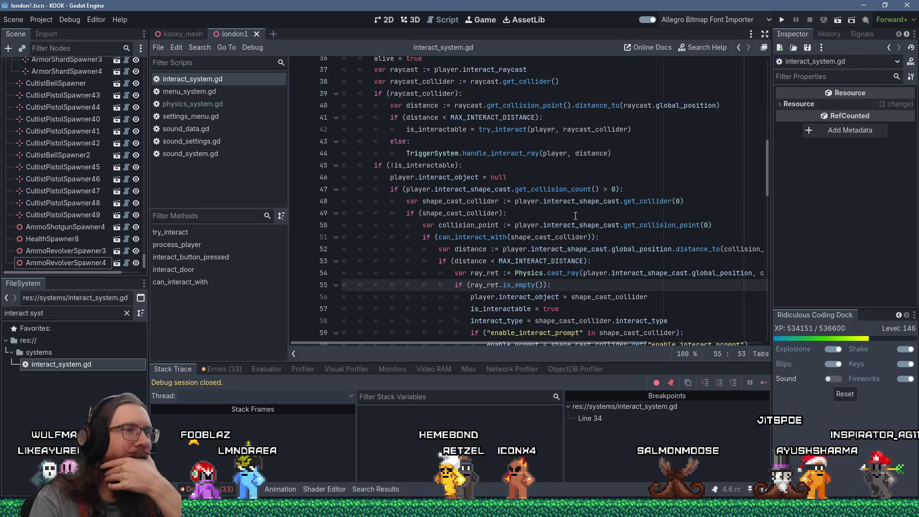
{"action": "left_click", "coordinate": [475, 249]}
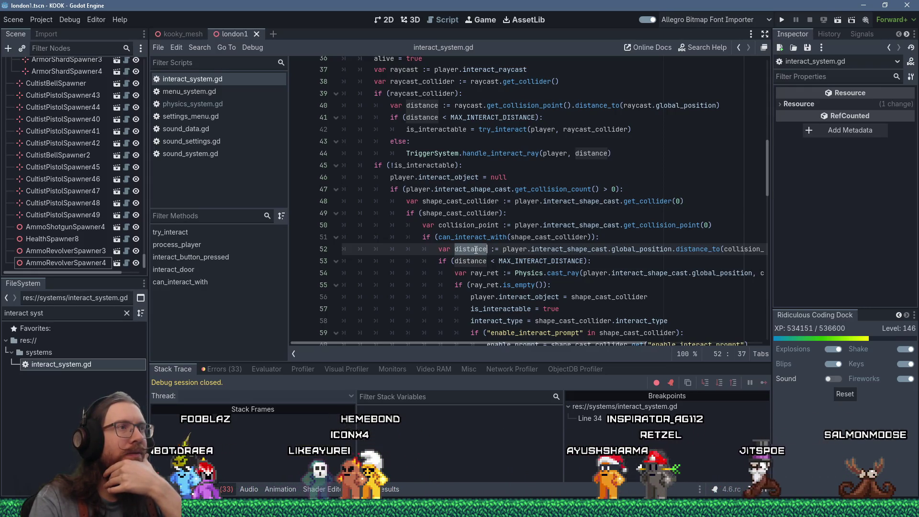
{"action": "scroll", "coordinate": [475, 249], "scroll_direction": "up", "scroll_amount": 1}
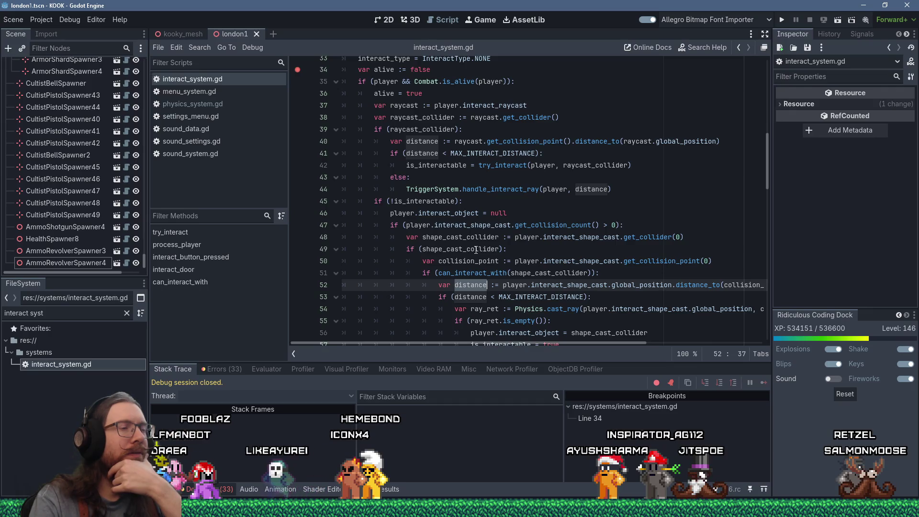
{"action": "scroll", "coordinate": [475, 249], "scroll_direction": "down", "scroll_amount": 4}
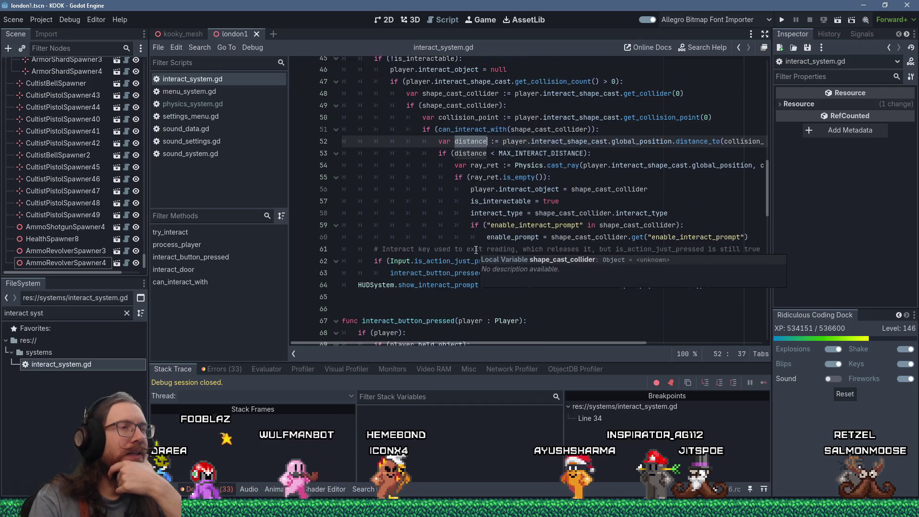
Undo nine times to remove try_interact and the globals, restoring the original inline raycast code.
{"action": "scroll", "coordinate": [476, 249], "scroll_direction": "up", "scroll_amount": 4}
{"action": "scroll", "coordinate": [476, 249], "scroll_direction": "up", "scroll_amount": 4}
{"action": "left_click", "coordinate": [585, 225]}
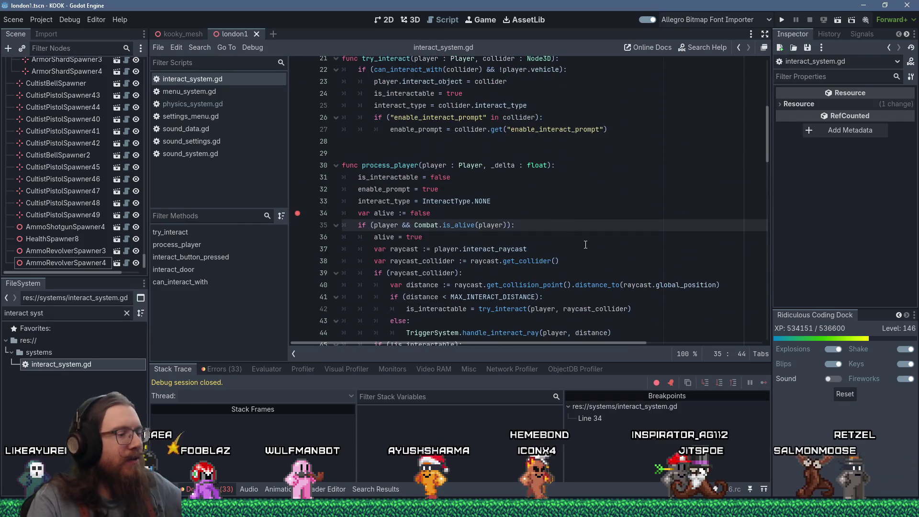
{"action": "key", "text": "ctrl+z"}
{"action": "key", "text": "ctrl+z"}
{"action": "key", "text": "ctrl+z"}
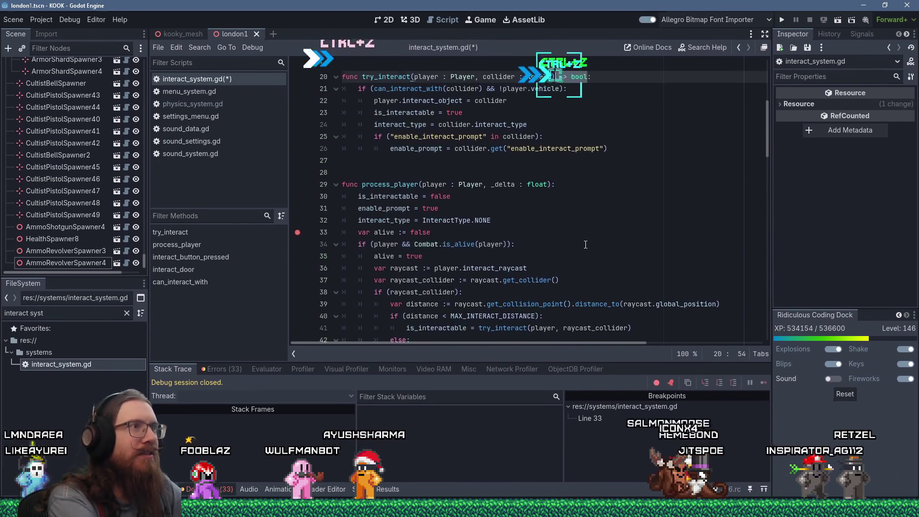
{"action": "key", "text": "ctrl+z"}
{"action": "key", "text": "ctrl+z"}
{"action": "key", "text": "ctrl+z"}
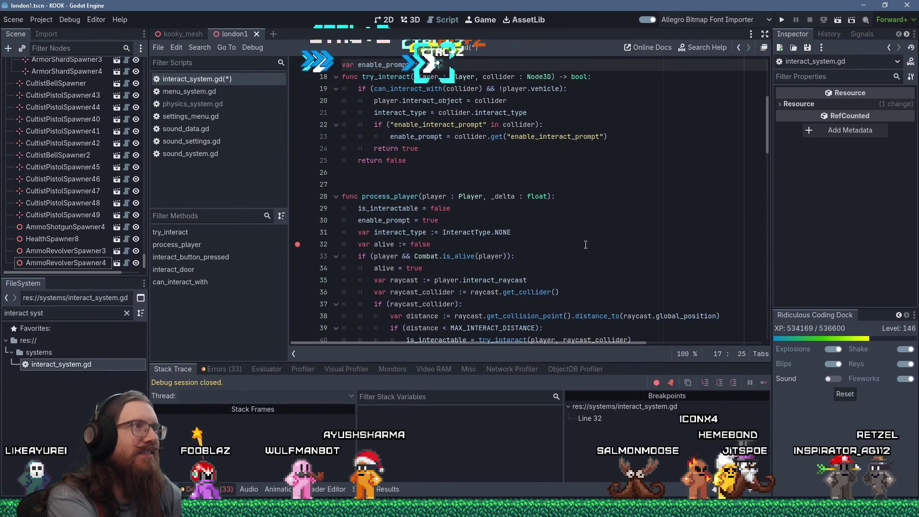
{"action": "key", "text": "ctrl+z"}
{"action": "key", "text": "ctrl+z"}
{"action": "key", "text": "ctrl+z"}
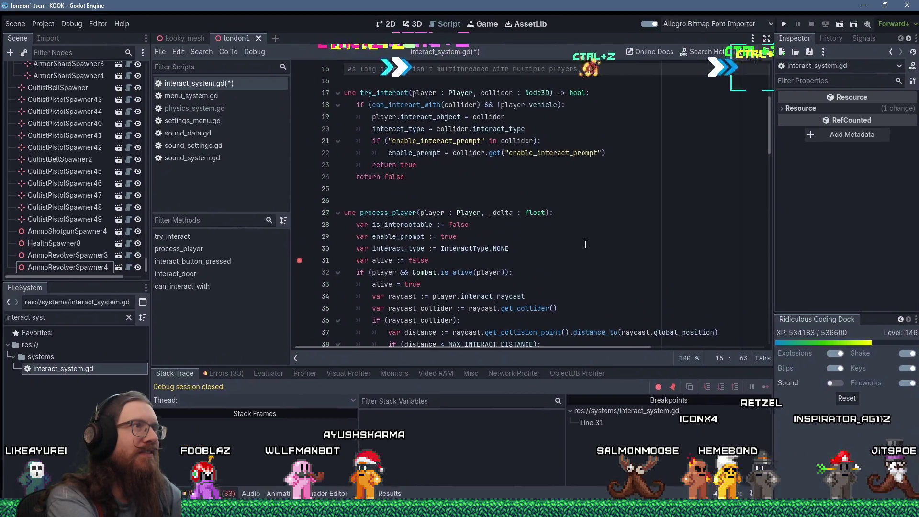
{"action": "key", "text": "ctrl+z"}
{"action": "key", "text": "ctrl+z"}
{"action": "key", "text": "ctrl+z"}
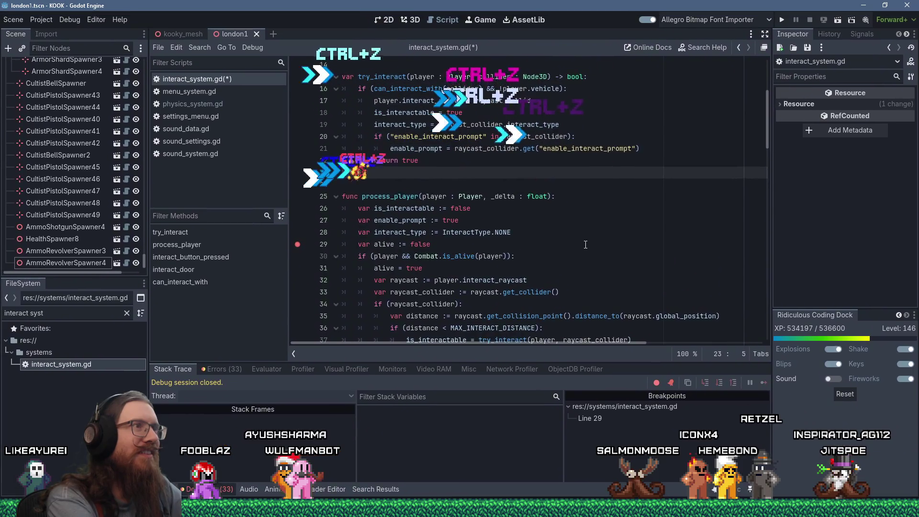
{"action": "key", "text": "ctrl+z"}
{"action": "key", "text": "ctrl+z"}
{"action": "key", "text": "ctrl+z"}
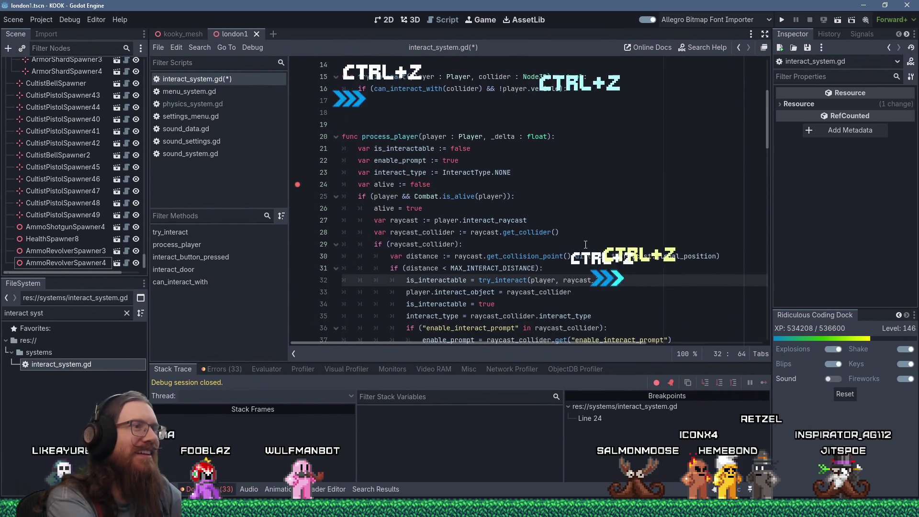
{"action": "key", "text": "ctrl+z"}
{"action": "key", "text": "ctrl+z"}
{"action": "key", "text": "ctrl+z"}
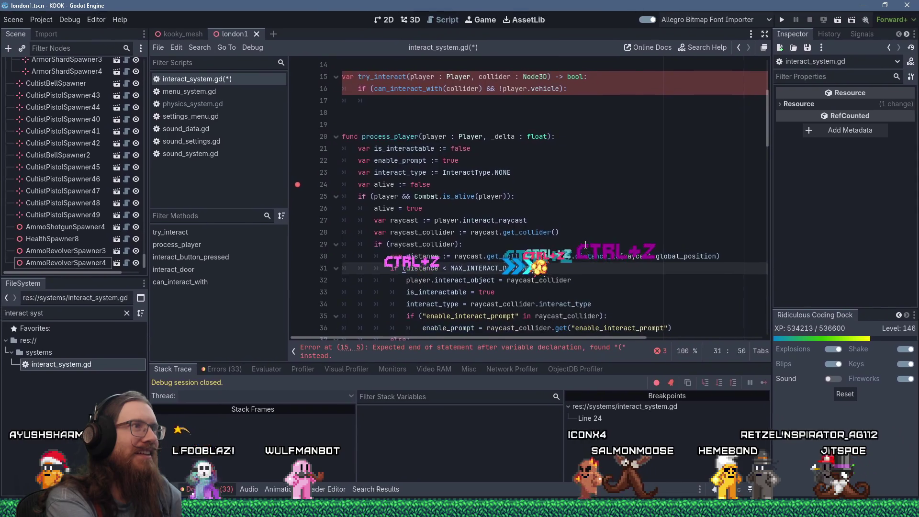
{"action": "key", "text": "ctrl+z"}
{"action": "key", "text": "ctrl+z"}
{"action": "key", "text": "ctrl+z"}
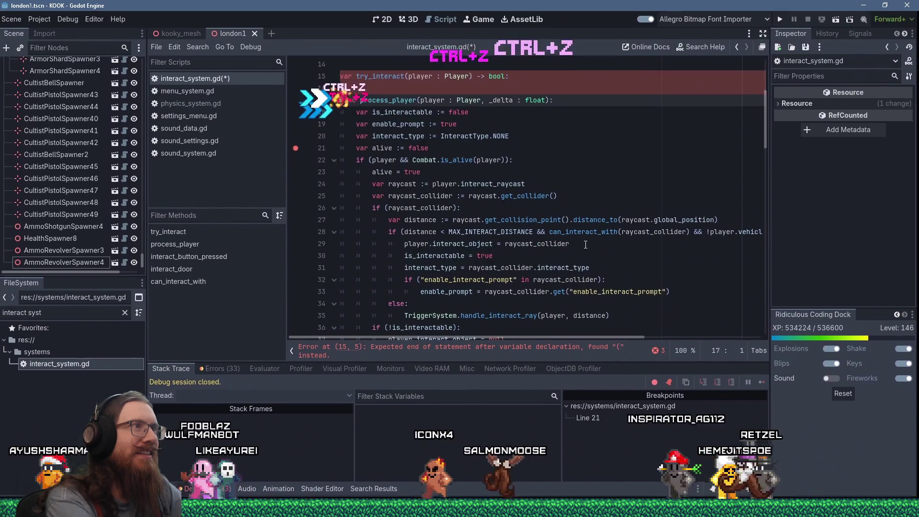
{"action": "key", "text": "ctrl+z"}
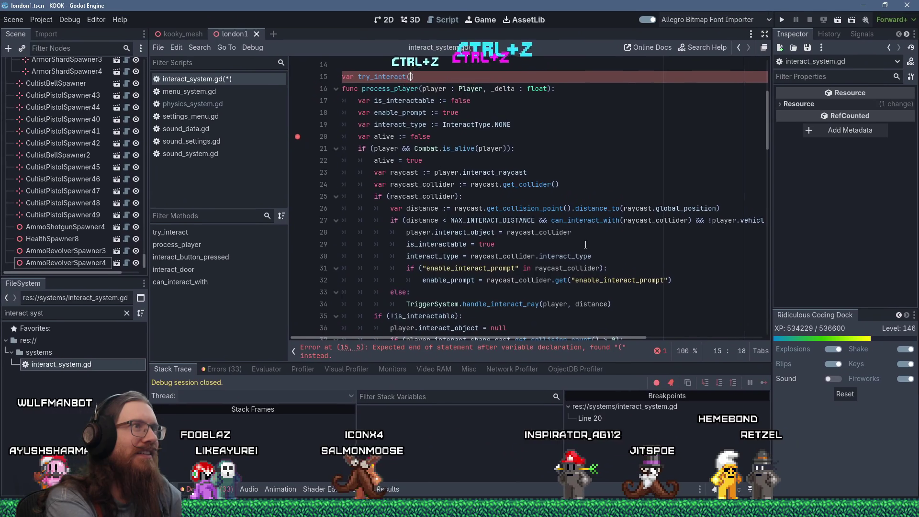
{"action": "key", "text": "ctrl+z"}
{"action": "key", "text": "ctrl+z"}
{"action": "key", "text": "ctrl+z"}
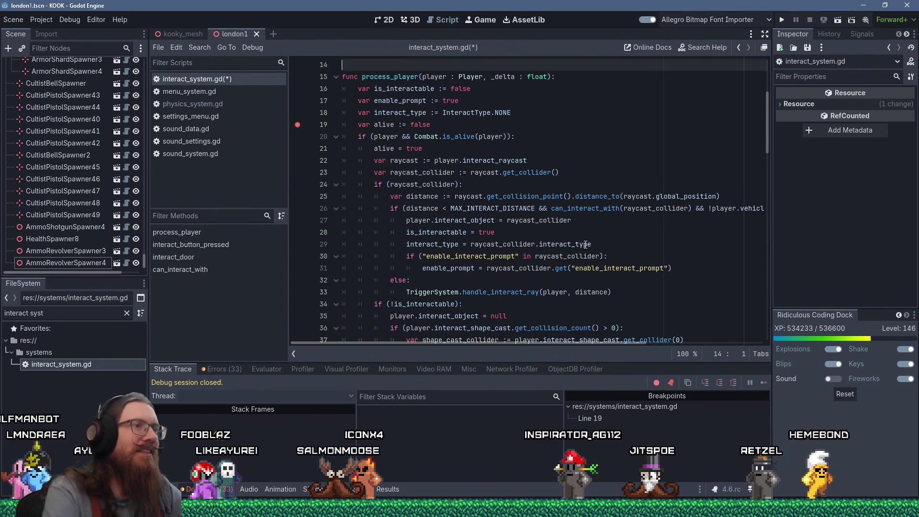
{"action": "scroll", "coordinate": [560, 245], "scroll_direction": "down", "scroll_amount": 11}
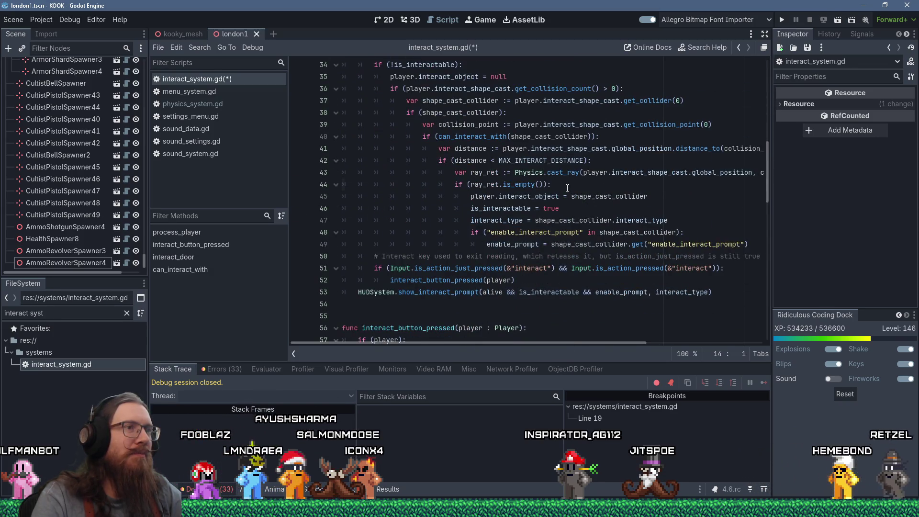
Insert a blank line above the if (ray_ret.is_empty()) check.
{"action": "left_click", "coordinate": [568, 188]}
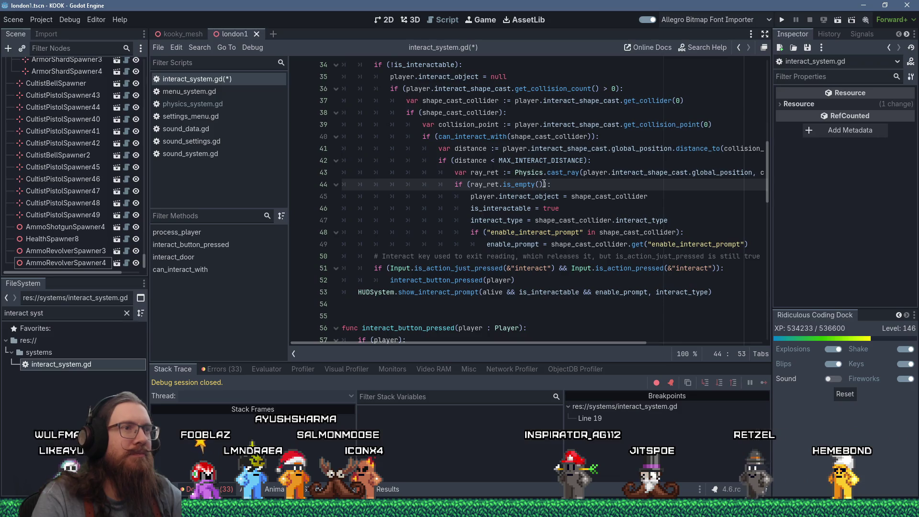
{"action": "mouse_move", "coordinate": [496, 346]}
{"action": "left_mouse_down"}
{"action": "mouse_move", "coordinate": [557, 340]}
{"action": "mouse_move", "coordinate": [507, 330]}
{"action": "left_mouse_up"}
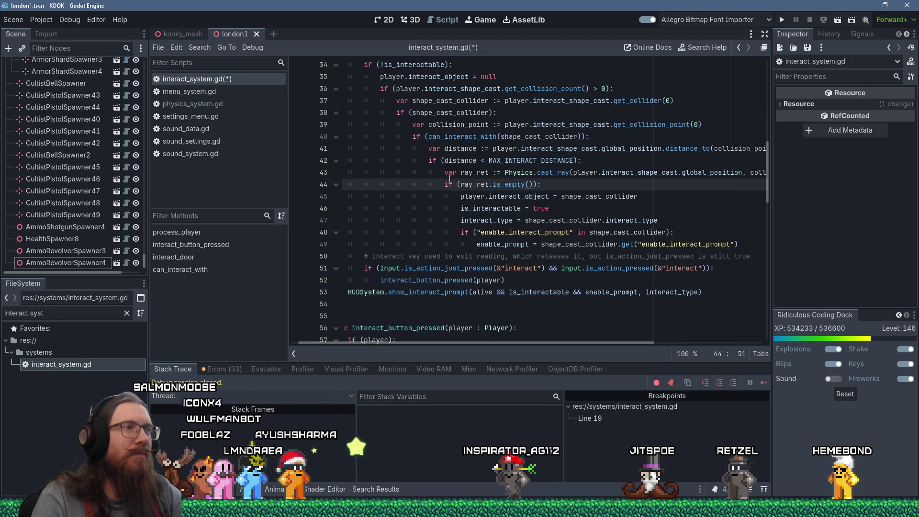
{"action": "key", "text": "Return"}
{"action": "key", "text": "Up"}
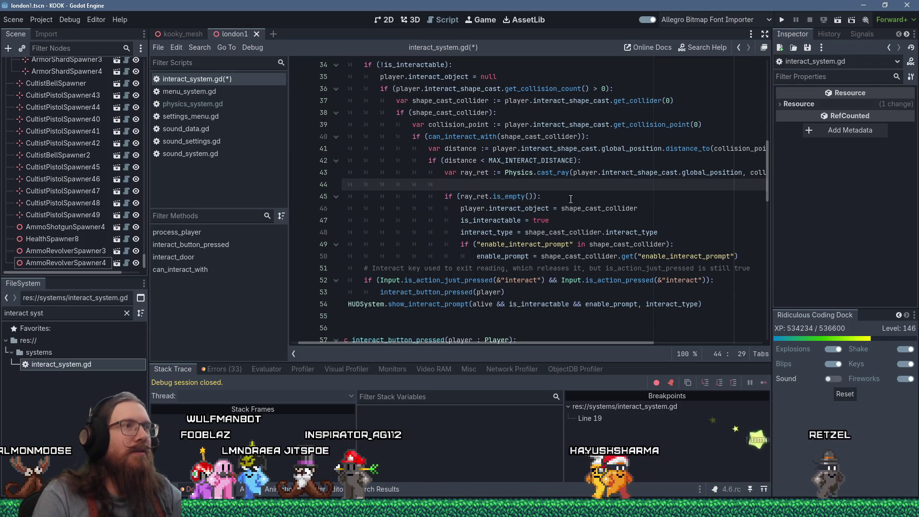
Rename every shape_cast_collider reference to collider by deleting the shape_cast_ prefix.
{"action": "double_click", "coordinate": [582, 208]}
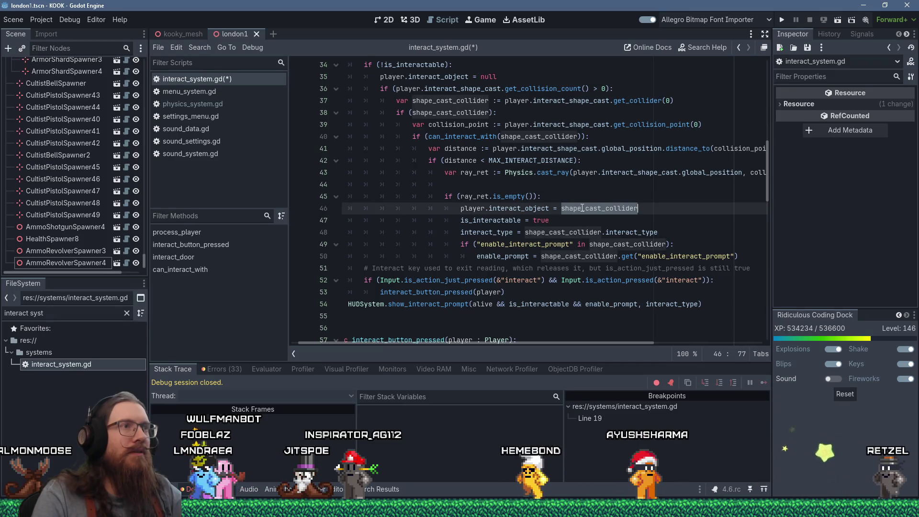
{"action": "left_click", "coordinate": [458, 101]}
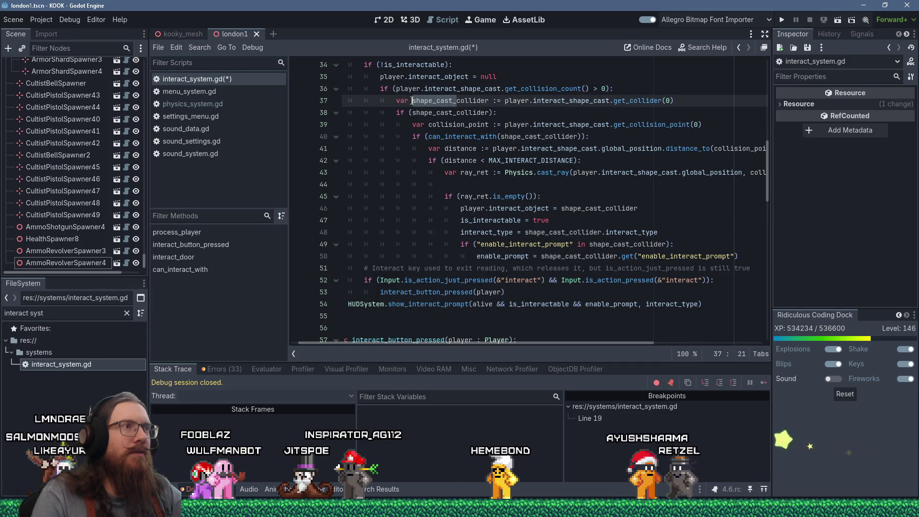
{"action": "key", "text": "Delete"}
{"action": "left_click", "coordinate": [460, 113]}
{"action": "key", "text": "Delete"}
{"action": "left_click", "coordinate": [539, 137]}
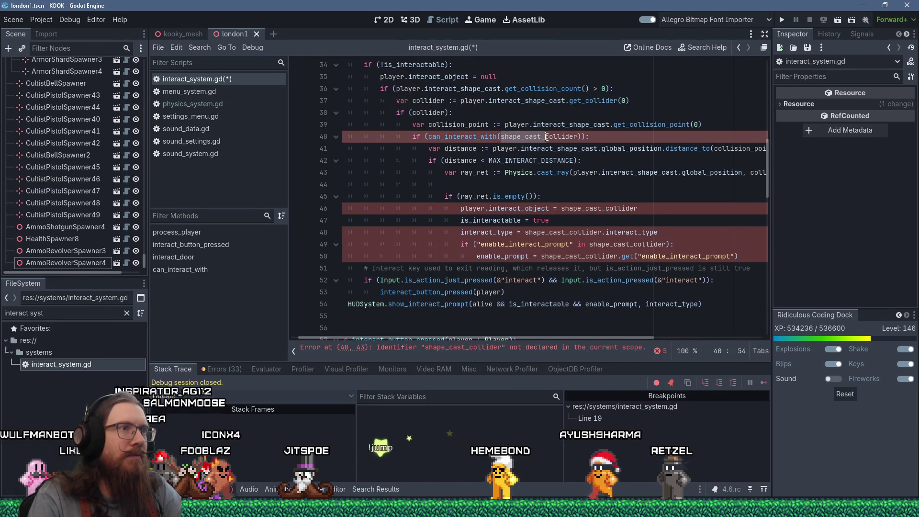
{"action": "left_click", "coordinate": [565, 208]}
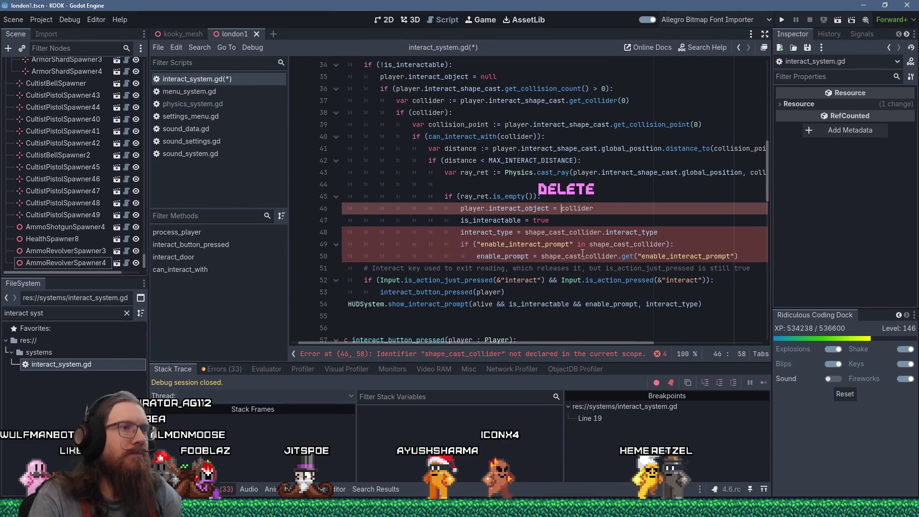
{"action": "left_click", "coordinate": [533, 232]}
{"action": "key", "text": "BackSpace"}
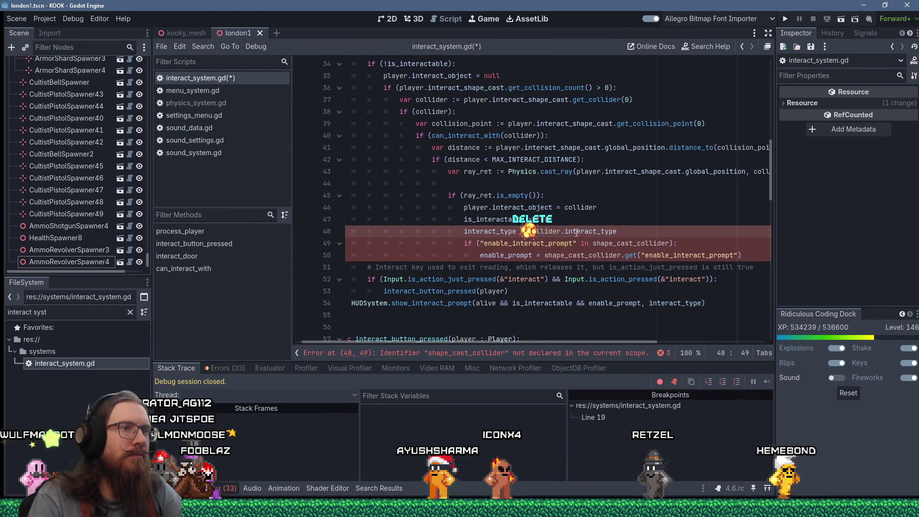
{"action": "left_click_drag", "start_coordinate": [541, 256], "coordinate": [618, 243]}
{"action": "key", "text": "BackSpace"}
{"action": "key", "text": "BackSpace"}
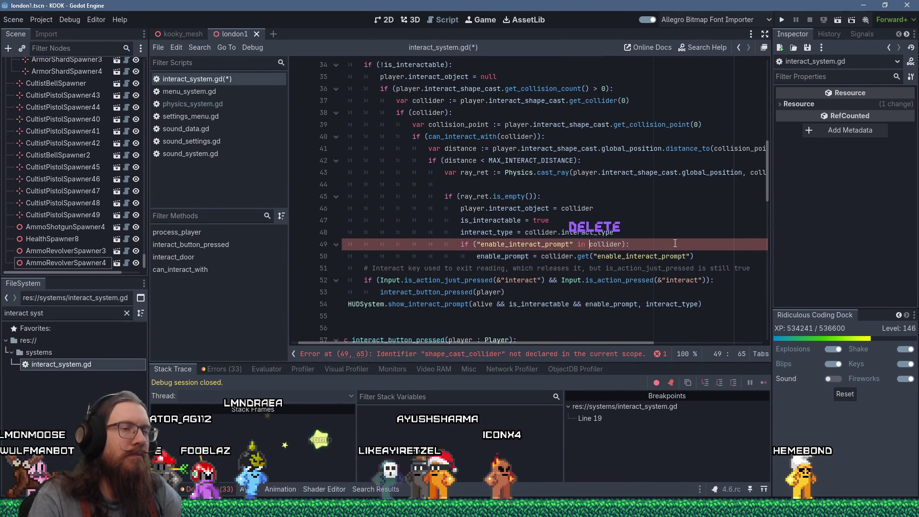
{"action": "left_click", "coordinate": [492, 181]}
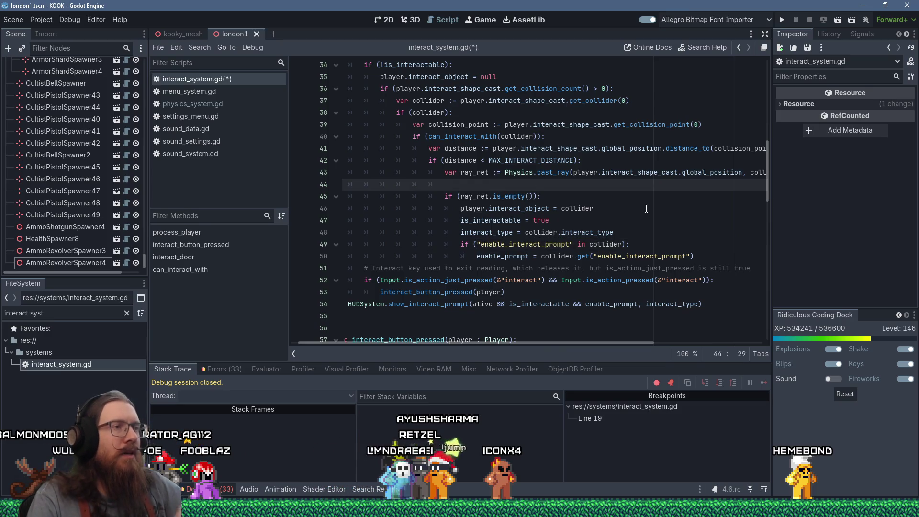
Add an if (!ray_ret.is_empty()): check setting collider = ray_ret.collider, then view cast_ray's definition.
{"action": "type", "text": "if (!ray_ret.is_emp"}
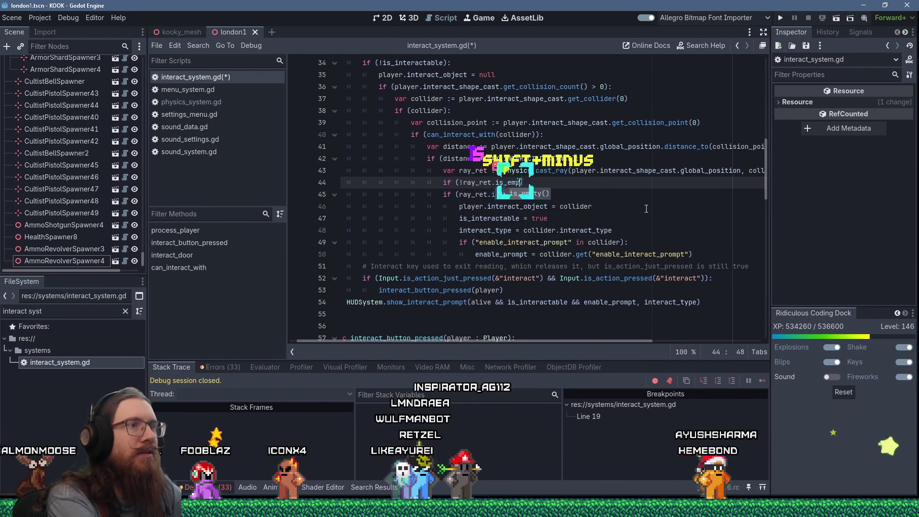
{"action": "key", "text": "Return"}
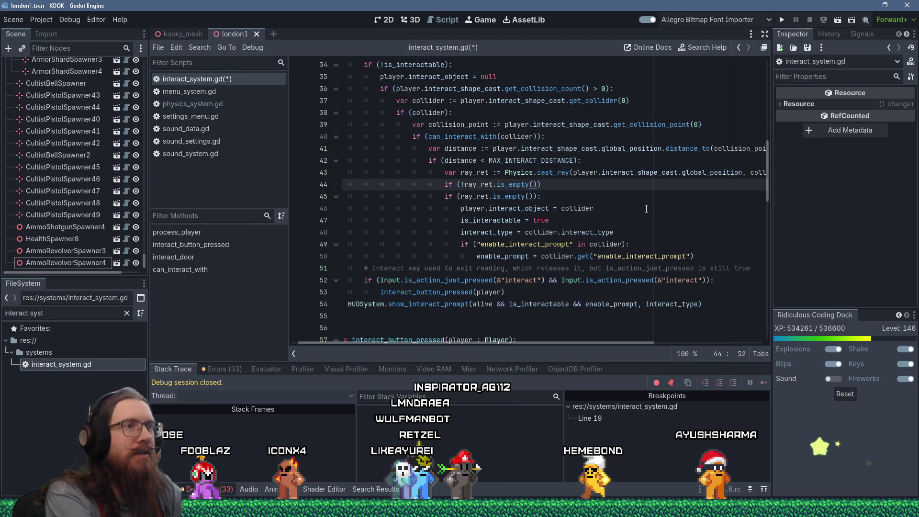
{"action": "type", "text": "):"}
{"action": "key", "text": "Return"}
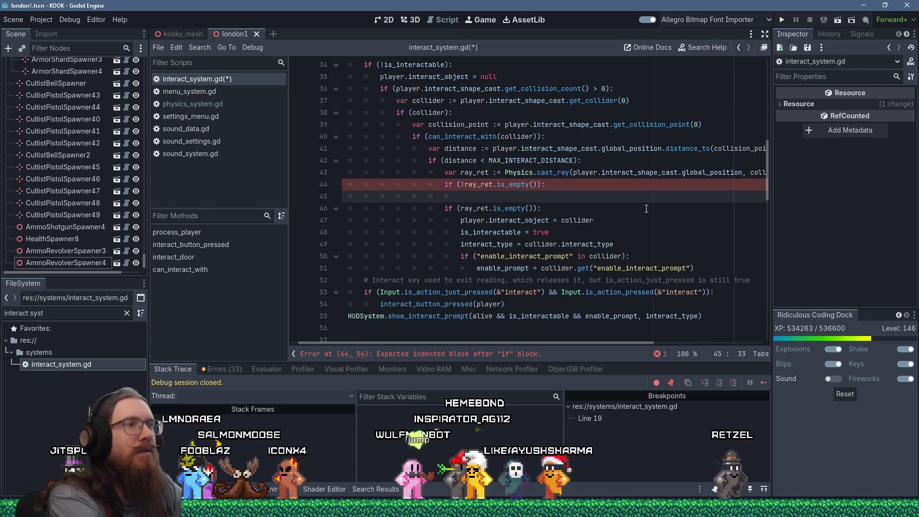
{"action": "type", "text": "collider = "}
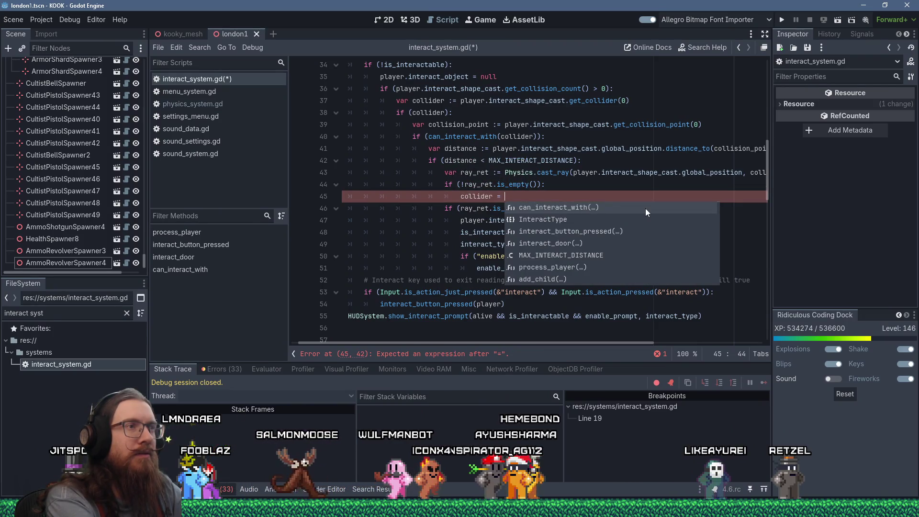
{"action": "type", "text": "ray"}
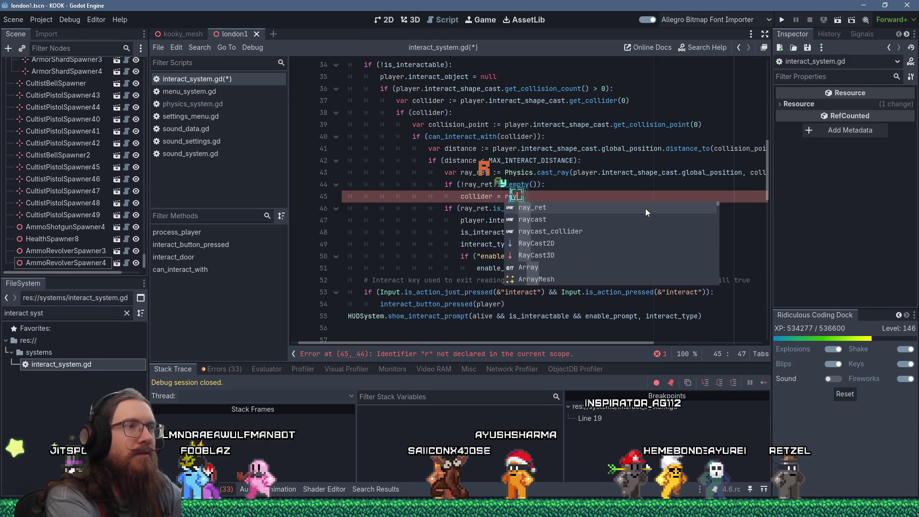
{"action": "type", "text": "_ret."}
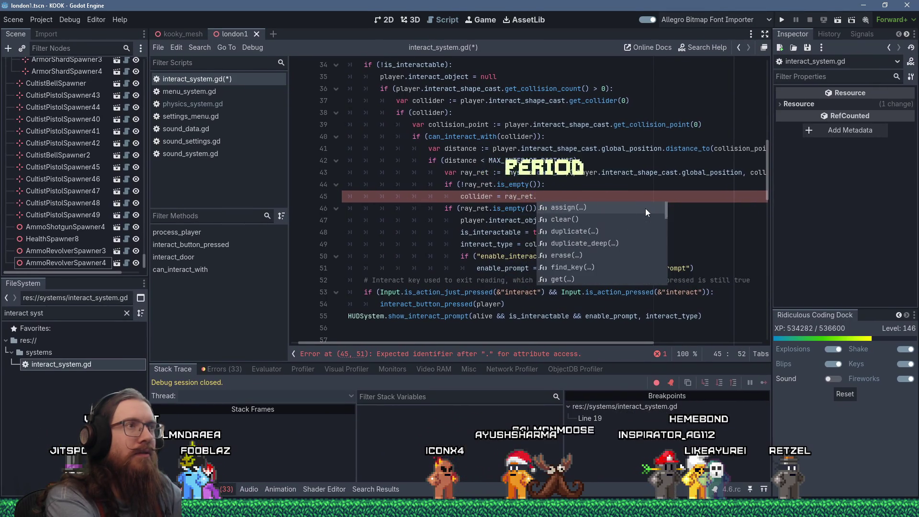
{"action": "type", "text": "collider"}
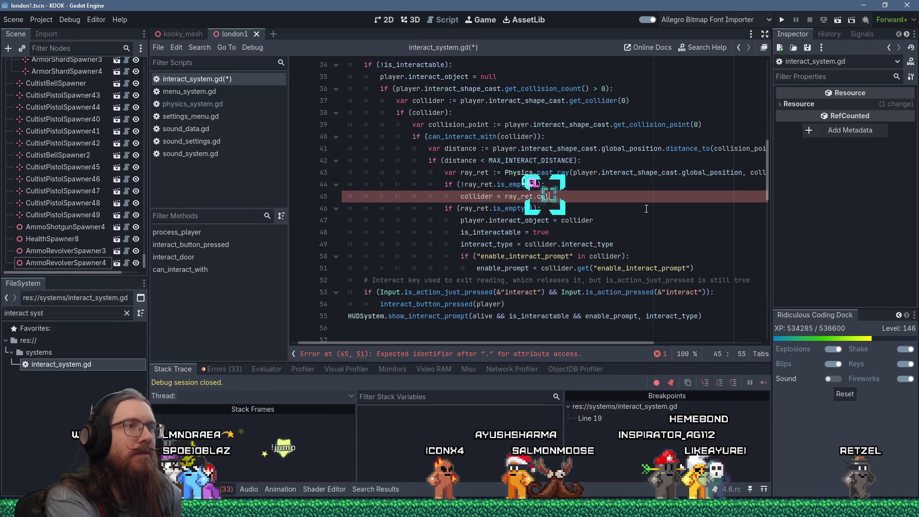
{"action": "left_click", "coordinate": [545, 173], "text": "ctrl"}
{"action": "left_click", "coordinate": [565, 246]}
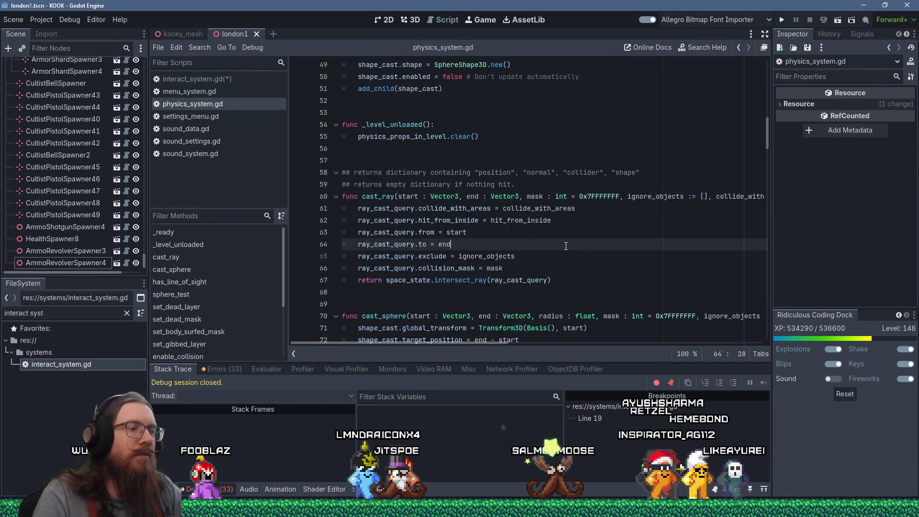
Back in interact_system.gd, delete the old if (ray_ret.is_empty()): line, leaving it blank.
{"action": "key", "text": "ctrl+Home"}
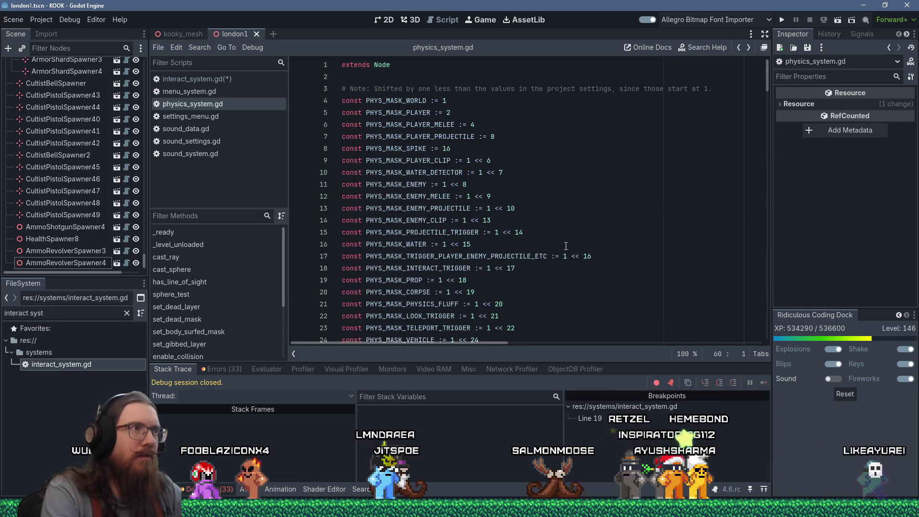
{"action": "key", "text": "alt+Left"}
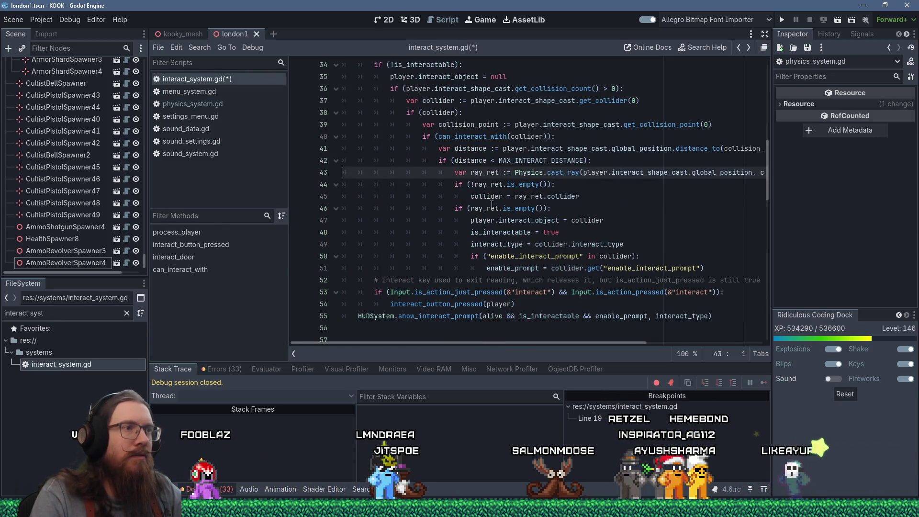
{"action": "left_click", "coordinate": [566, 208]}
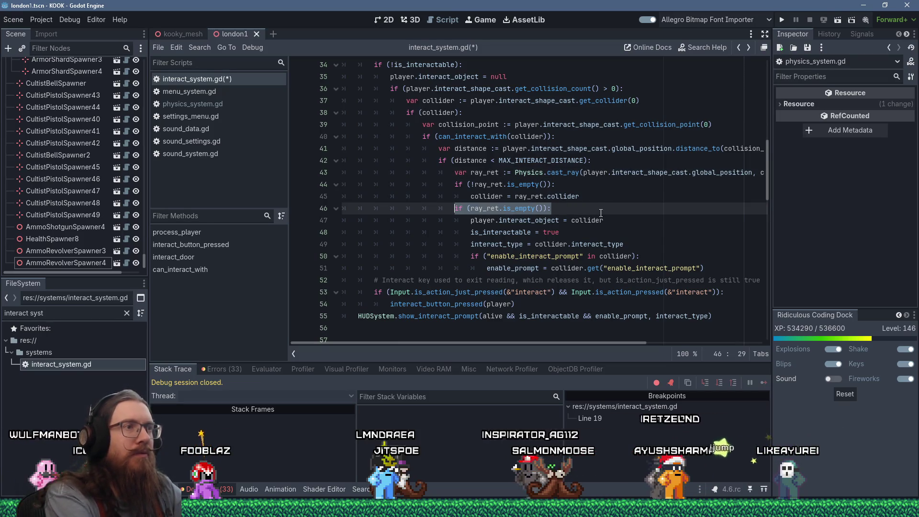
{"action": "key", "text": "Delete"}
{"action": "key", "text": "Tab"}
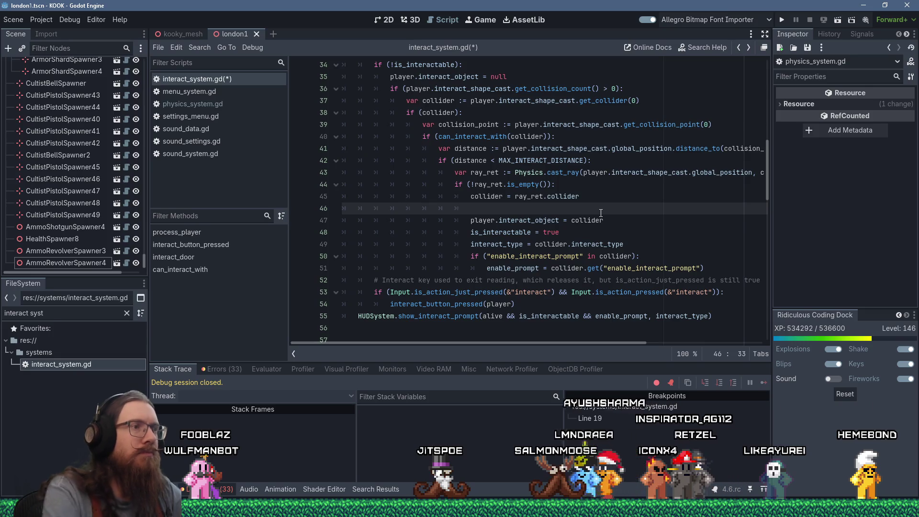
{"action": "scroll", "coordinate": [600, 213], "scroll_direction": "up", "scroll_amount": 6}
Add 'if (collider != ray_ret.collider):' above the collider assignment.
{"action": "scroll", "coordinate": [589, 212], "scroll_direction": "down", "scroll_amount": 10}
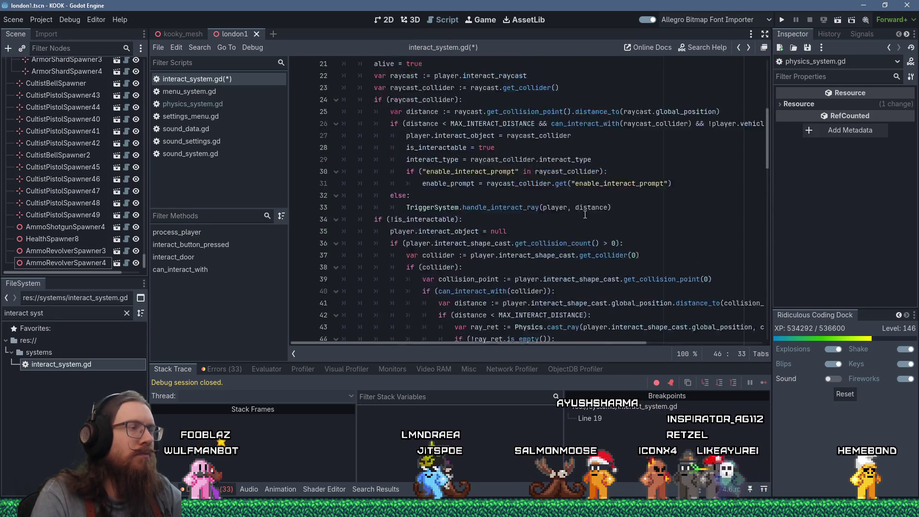
{"action": "scroll", "coordinate": [586, 212], "scroll_direction": "up", "scroll_amount": 5}
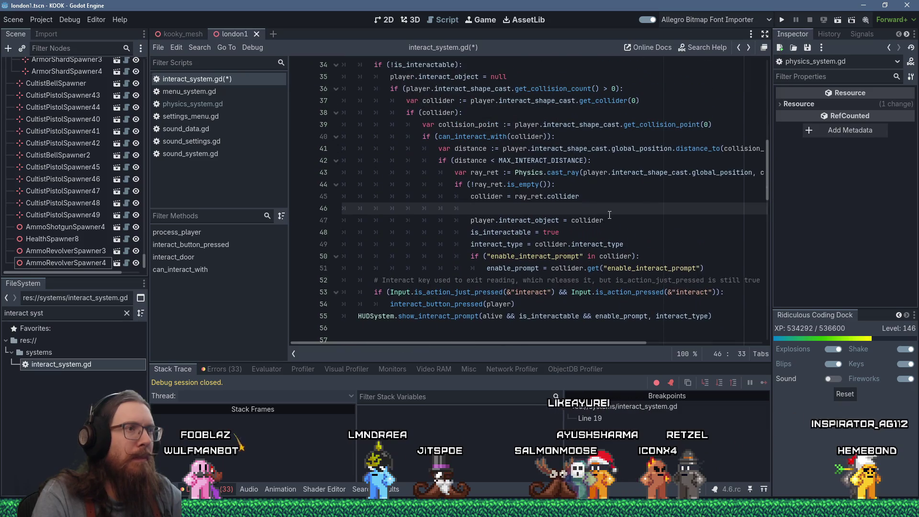
{"action": "type", "text": "if (ray_"}
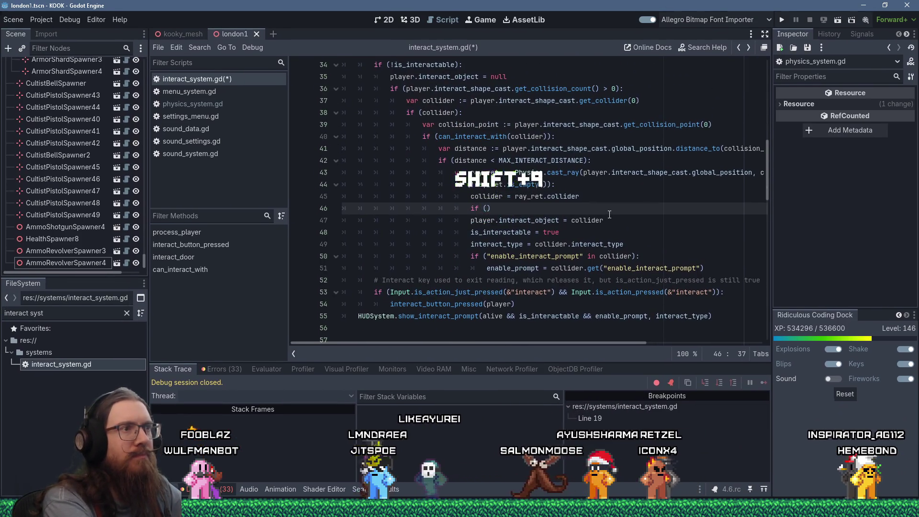
{"action": "type", "text": "ret"}
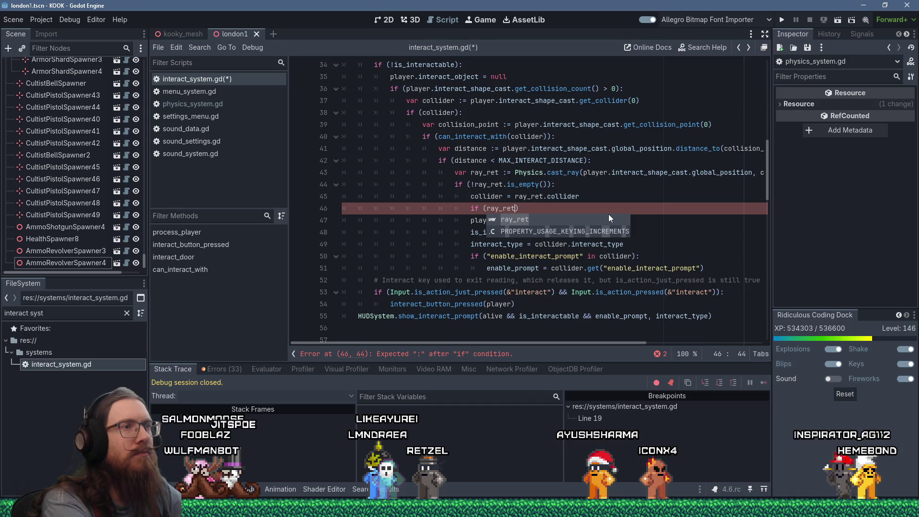
{"action": "type", "text": "."}
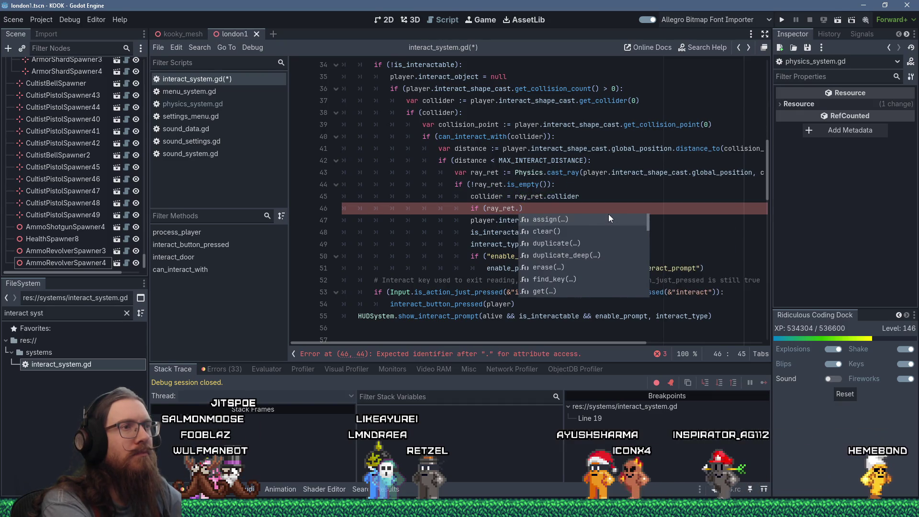
{"action": "type", "text": "co"}
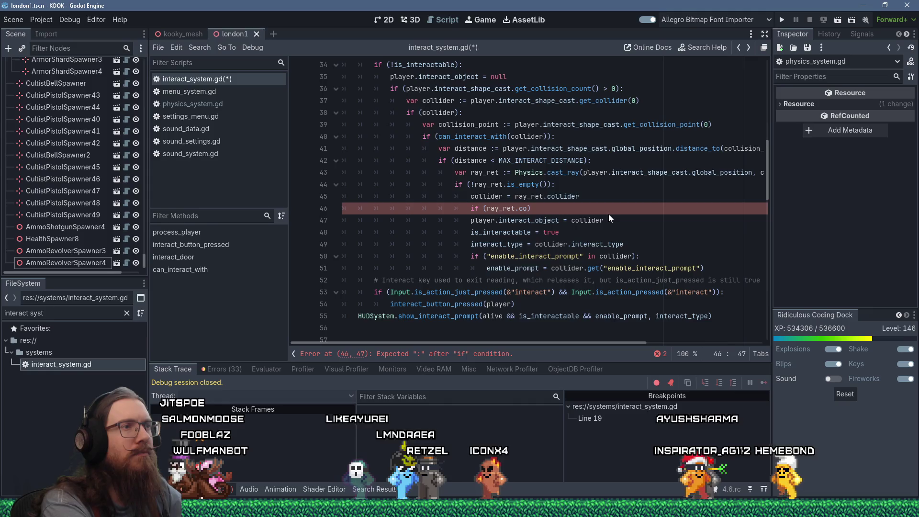
{"action": "key", "text": "shift+Left"}
{"action": "key", "text": "shift+Left"}
{"action": "key", "text": "shift+Left"}
{"action": "key", "text": "shift+Left"}
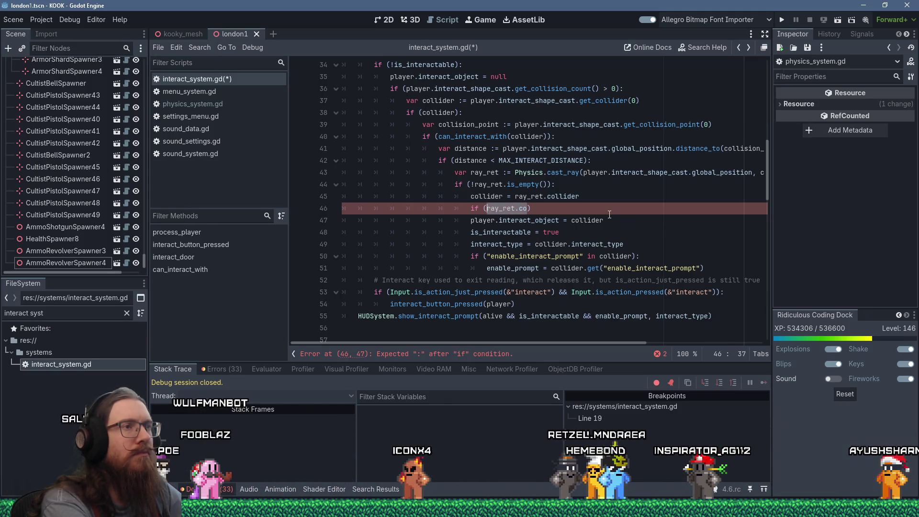
{"action": "key", "text": "Up"}
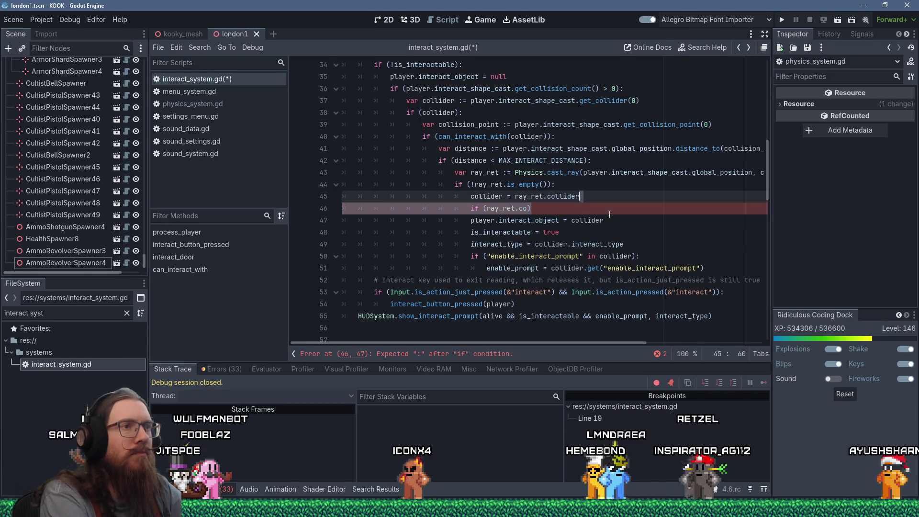
{"action": "key", "text": "Delete"}
{"action": "key", "text": "ctrl+shift+Return"}
{"action": "type", "text": "if (collider != "}
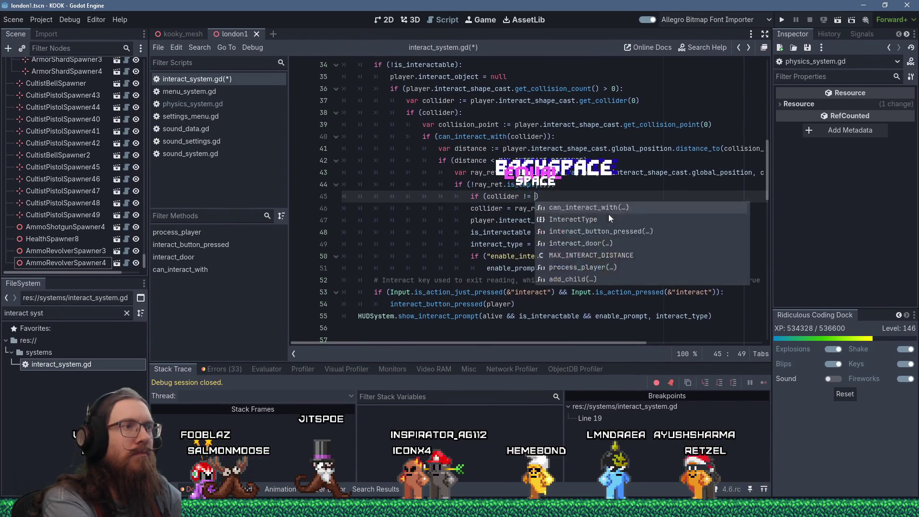
{"action": "type", "text": "ray_ret.collider)"}
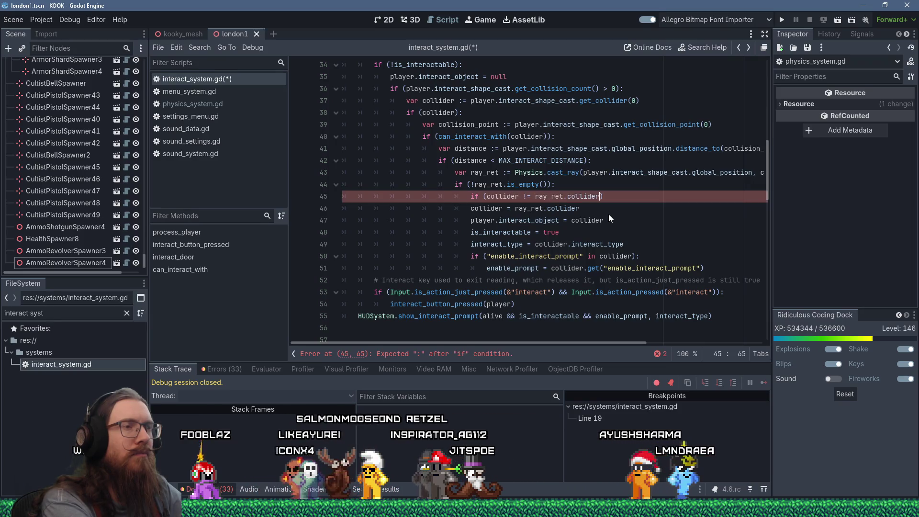
{"action": "type", "text": ":"}
{"action": "key", "text": "Up"}
{"action": "key", "text": "Up"}
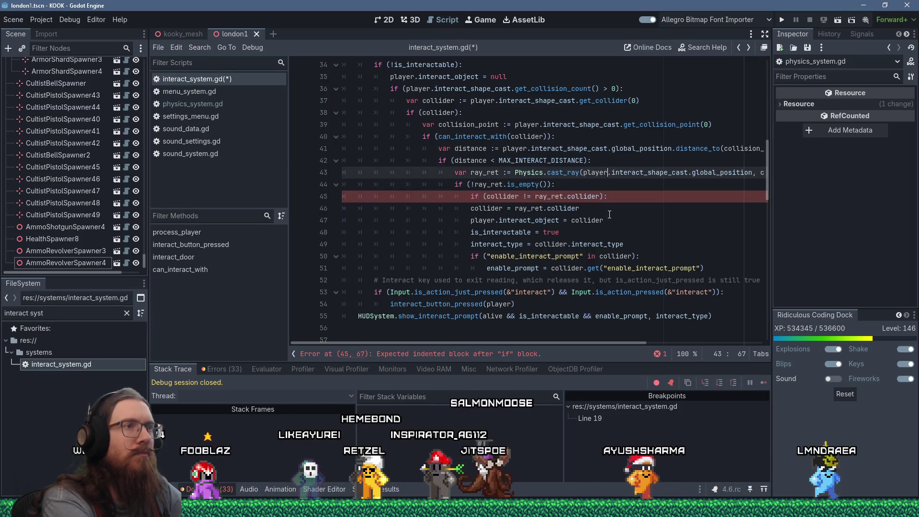
Start a new ray-clear variable declaration on a line below the cast_ray call.
{"action": "key", "text": "End"}
{"action": "key", "text": "Return"}
{"action": "type", "text": "ay"}
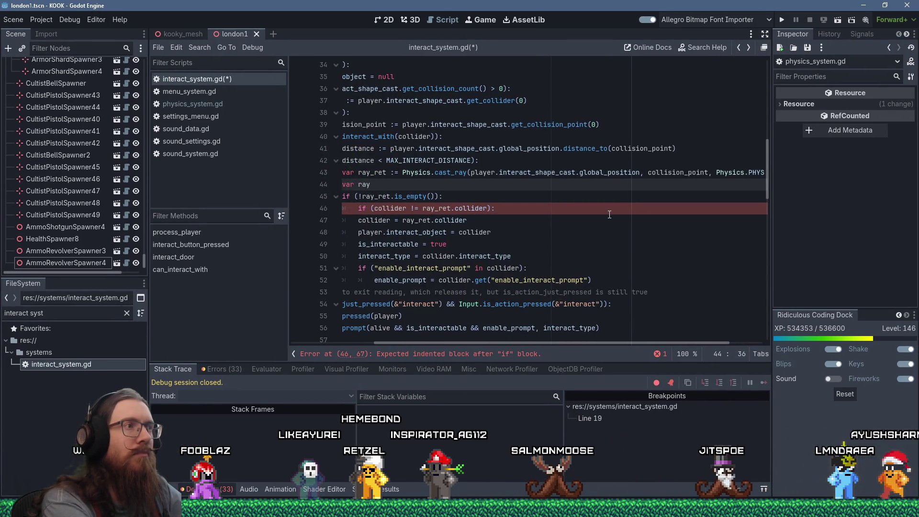
{"action": "type", "text": "_clear"}
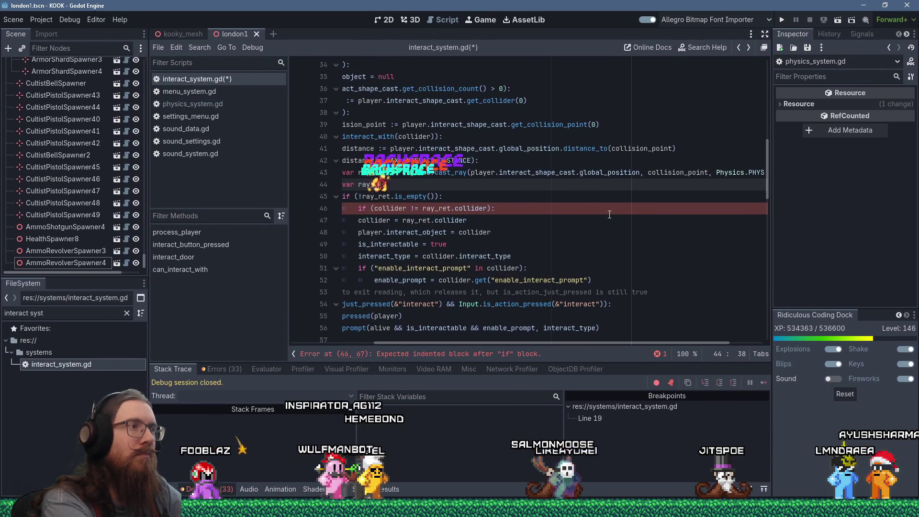
Fix the variable declaration so it reads var ray_check_clear := true.
{"action": "key", "text": "BackSpace"}
{"action": "key", "text": "BackSpace"}
{"action": "key", "text": "BackSpace"}
{"action": "type", "text": "heck_clear :="}
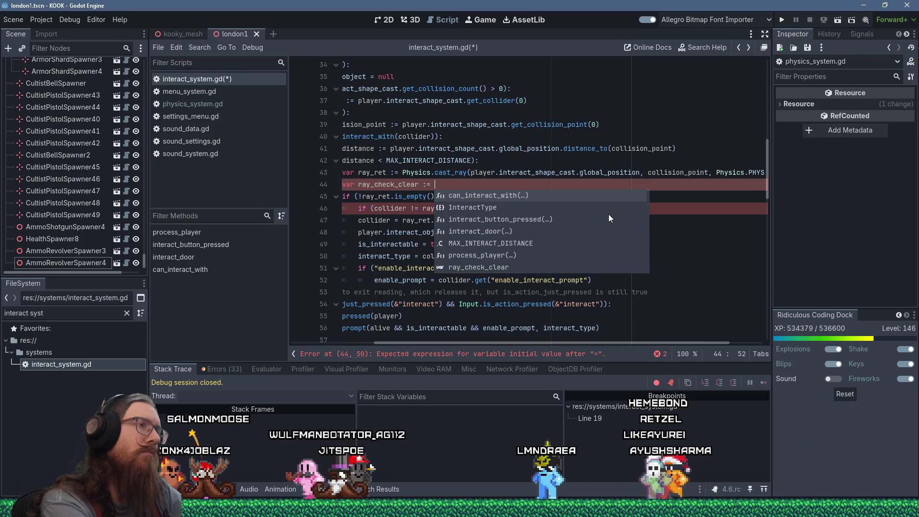
{"action": "type", "text": "true"}
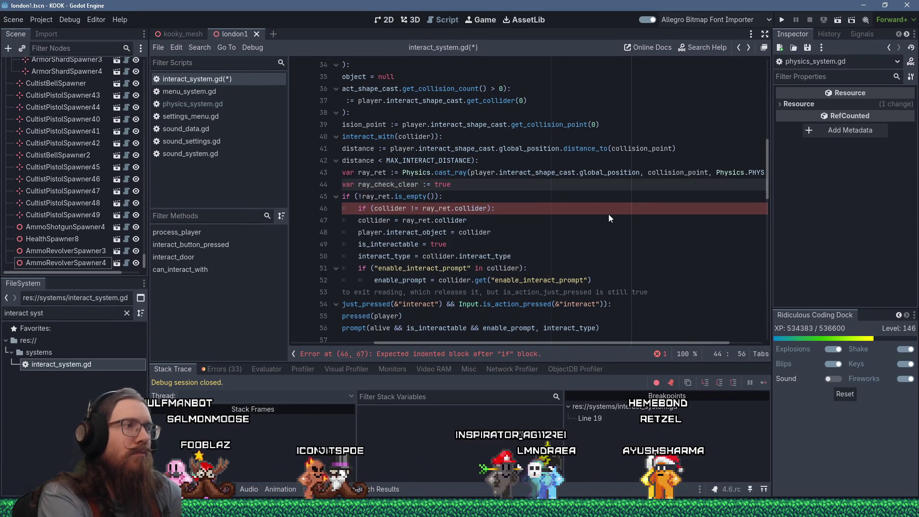
{"action": "key", "text": "Down"}
{"action": "key", "text": "Down"}
Join collider = ray_ret.collider onto line 47 and fix its indentation under the comparison.
{"action": "key", "text": "Home"}
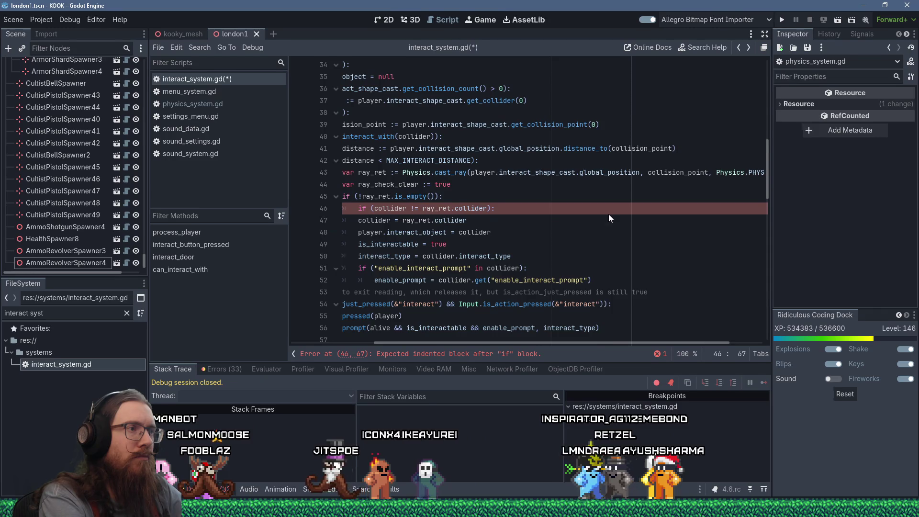
{"action": "key", "text": "Return"}
{"action": "type", "text": "callider ="}
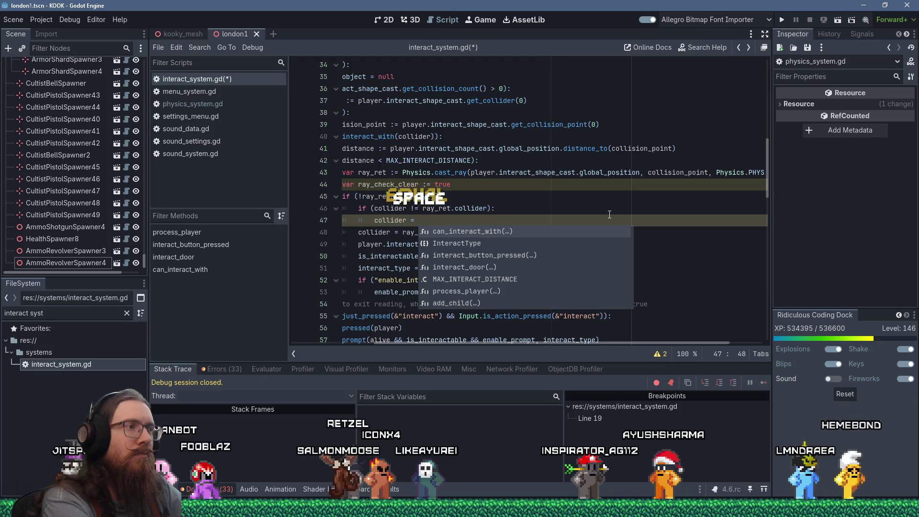
{"action": "key", "text": "BackSpace"}
{"action": "key", "text": "BackSpace"}
{"action": "key", "text": "BackSpace"}
{"action": "key", "text": "Delete"}
{"action": "key", "text": "Delete"}
{"action": "key", "text": "Delete"}
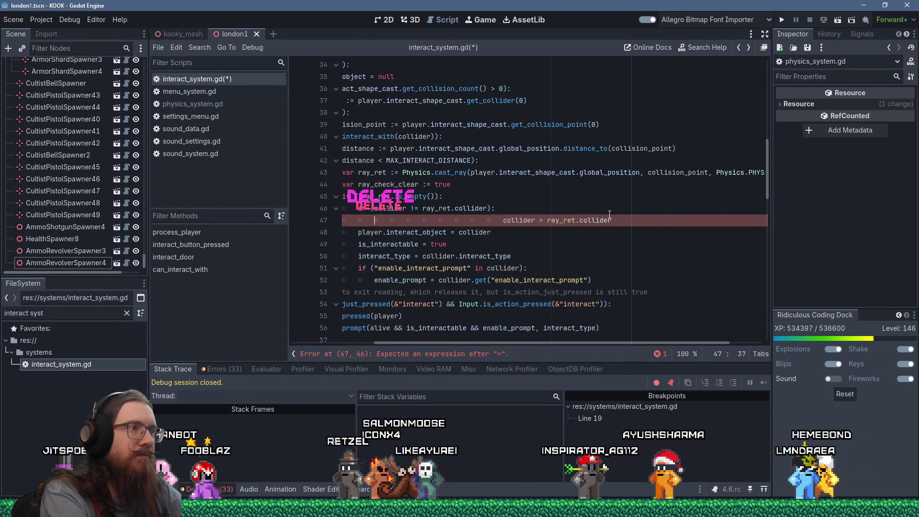
{"action": "key", "text": "Delete"}
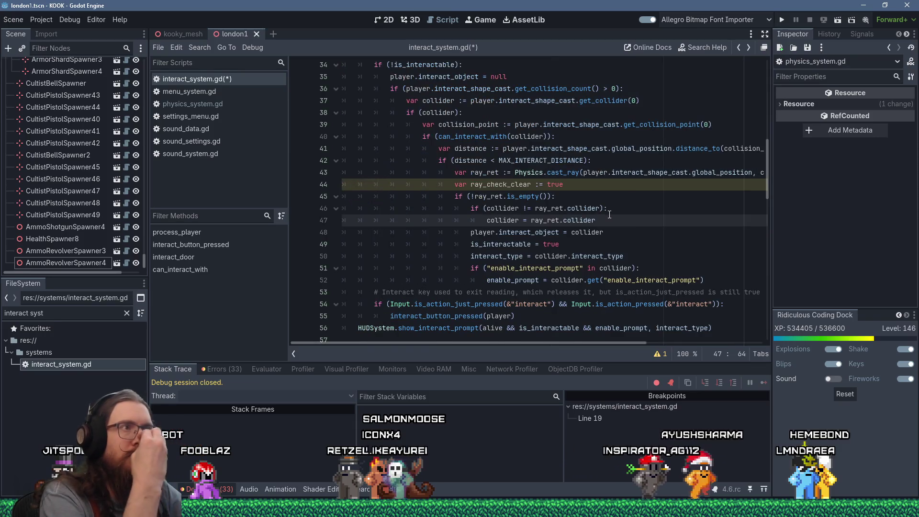
{"action": "scroll", "coordinate": [592, 216], "scroll_direction": "up", "scroll_amount": 2}
{"action": "scroll", "coordinate": [592, 217], "scroll_direction": "up", "scroll_amount": 4}
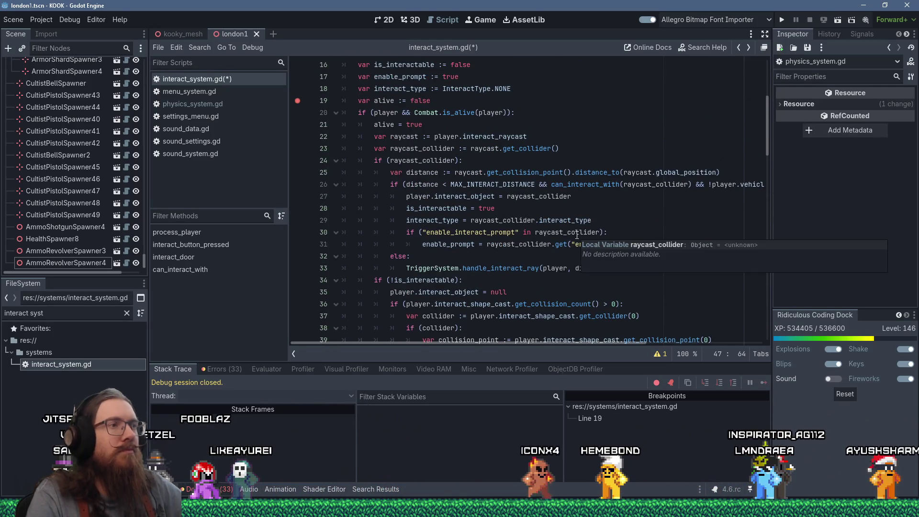
{"action": "scroll", "coordinate": [577, 236], "scroll_direction": "down", "scroll_amount": 1}
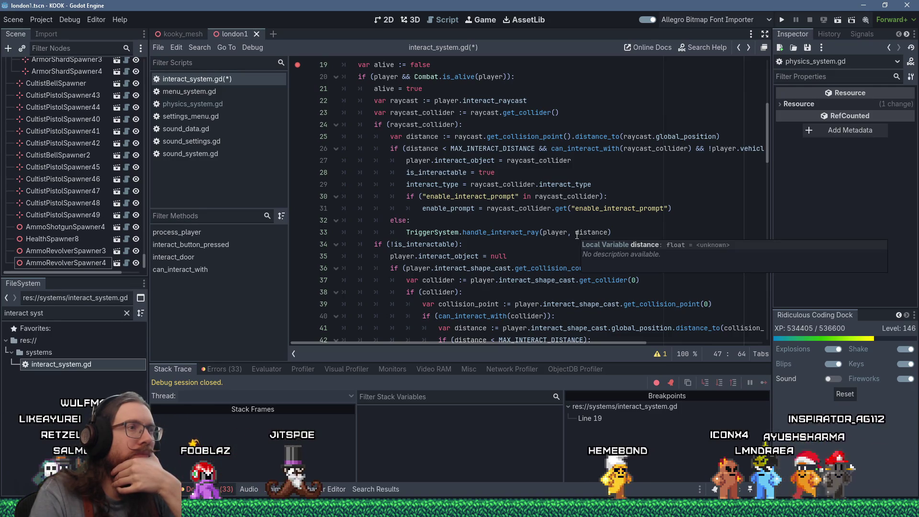
{"action": "scroll", "coordinate": [576, 235], "scroll_direction": "down", "scroll_amount": 3}
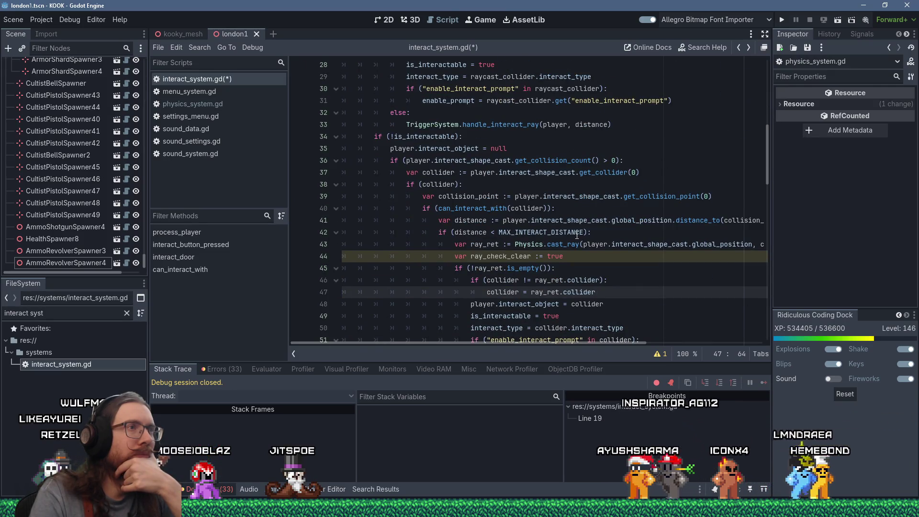
{"action": "scroll", "coordinate": [577, 236], "scroll_direction": "down", "scroll_amount": 2}
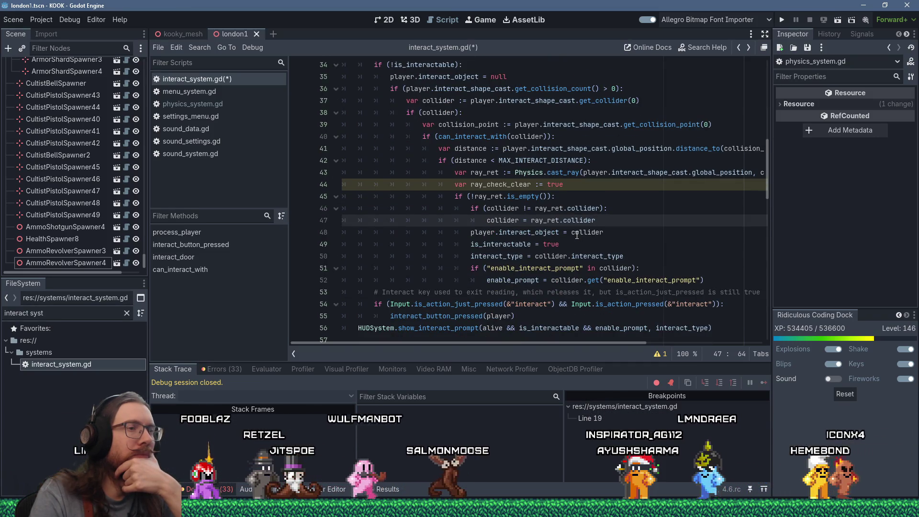
{"action": "scroll", "coordinate": [471, 173], "scroll_direction": "up", "scroll_amount": 5}
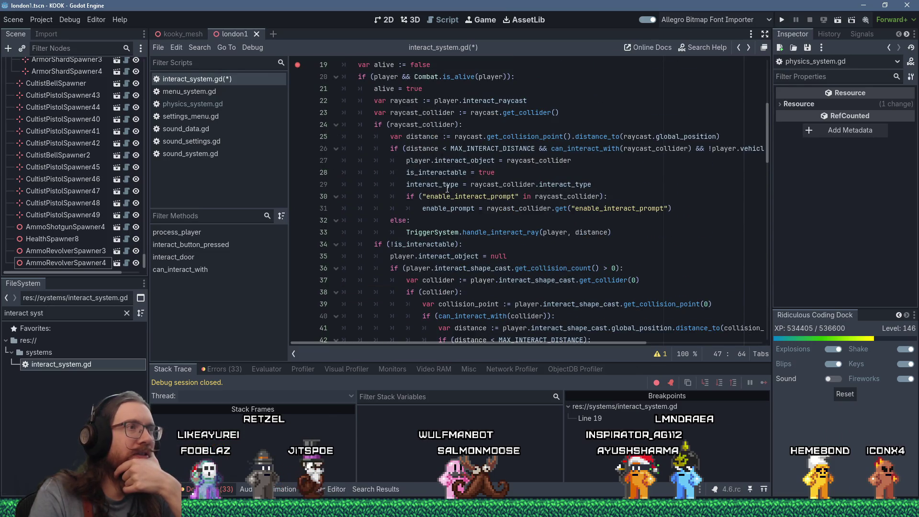
{"action": "scroll", "coordinate": [520, 252], "scroll_direction": "down", "scroll_amount": 4}
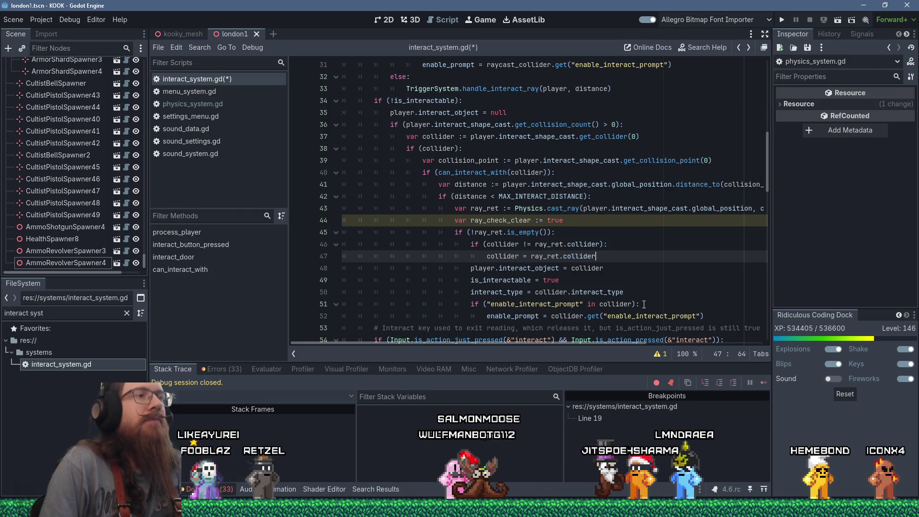
{"action": "scroll", "coordinate": [512, 242], "scroll_direction": "up", "scroll_amount": 3}
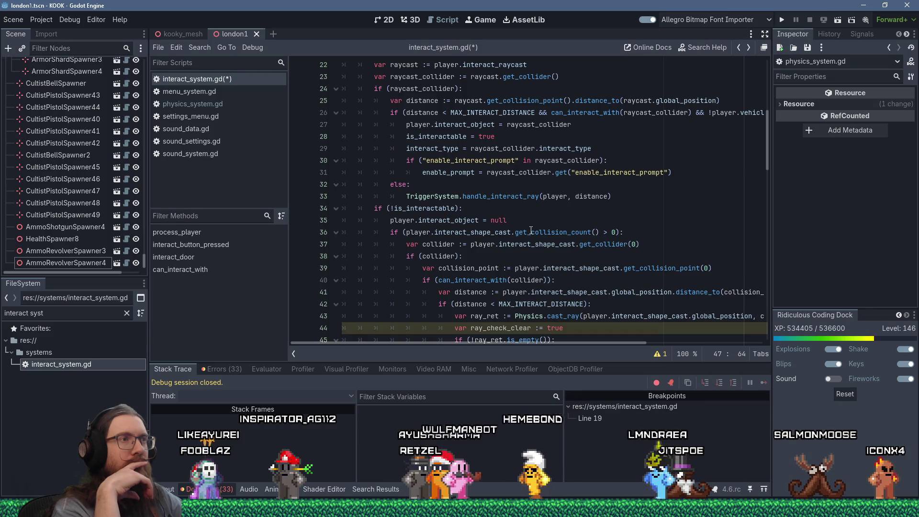
{"action": "mouse_move", "coordinate": [531, 231]}
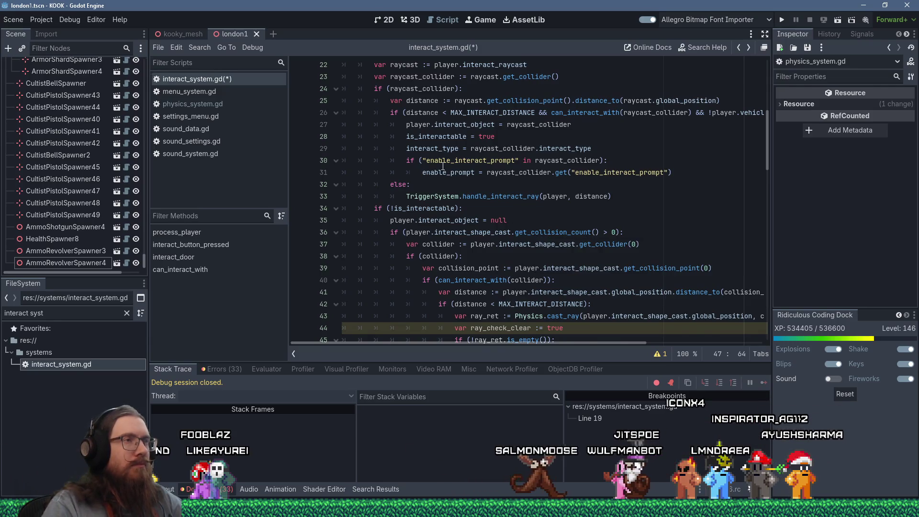
{"action": "scroll", "coordinate": [443, 166], "scroll_direction": "up", "scroll_amount": 1}
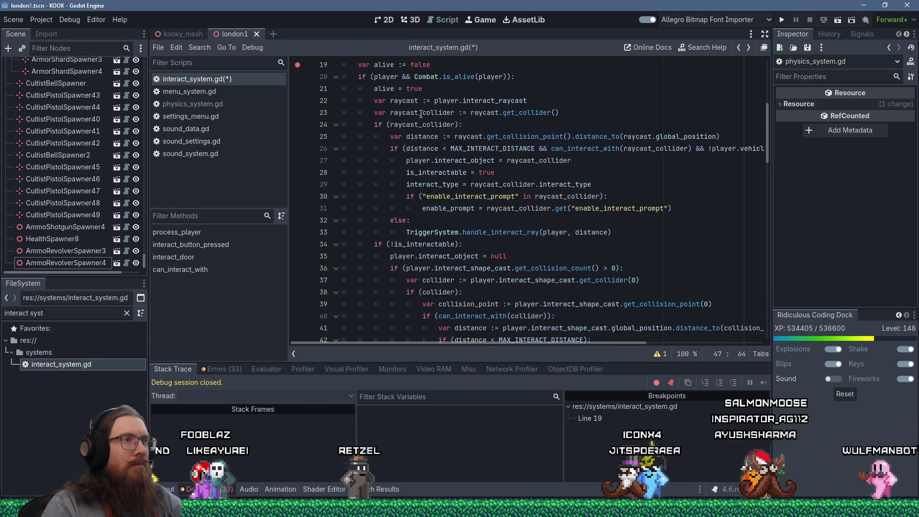
{"action": "left_click", "coordinate": [420, 114]}
{"action": "double_click", "coordinate": [421, 114]}
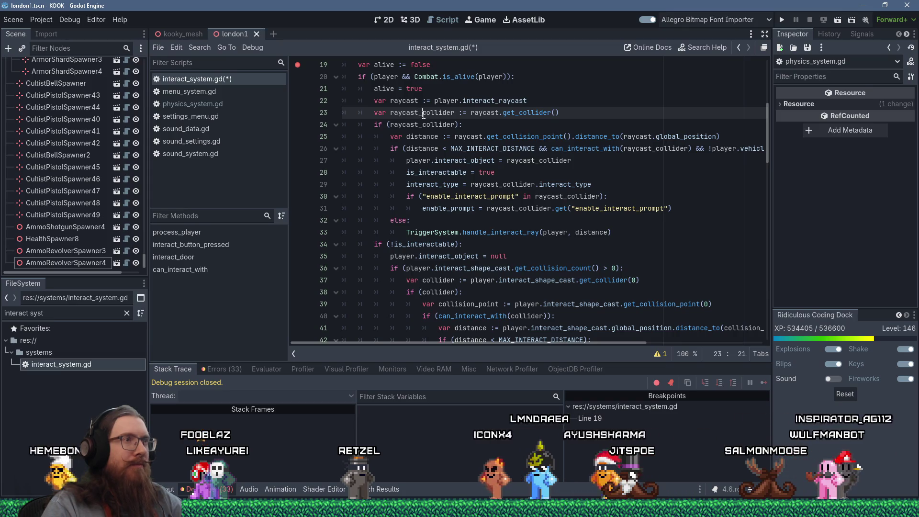
{"action": "left_click", "coordinate": [423, 114]}
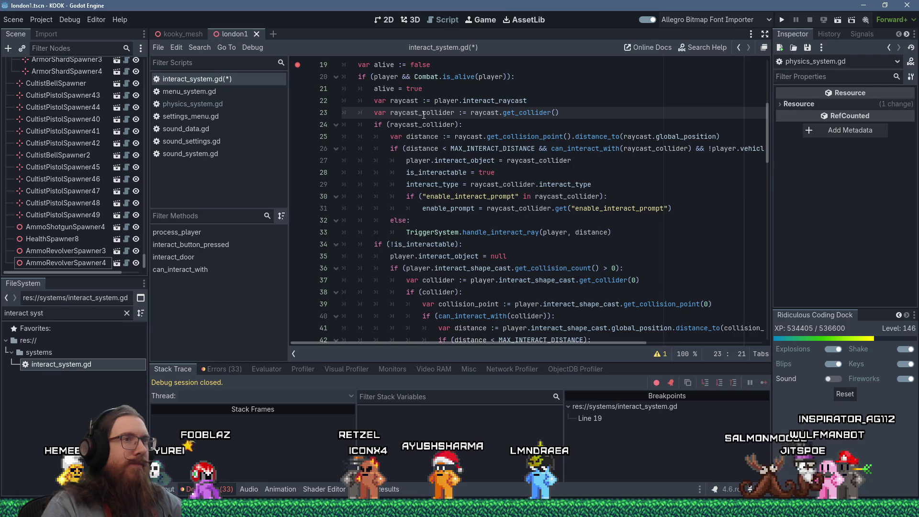
{"action": "left_click_drag", "start_coordinate": [544, 343], "coordinate": [578, 340]}
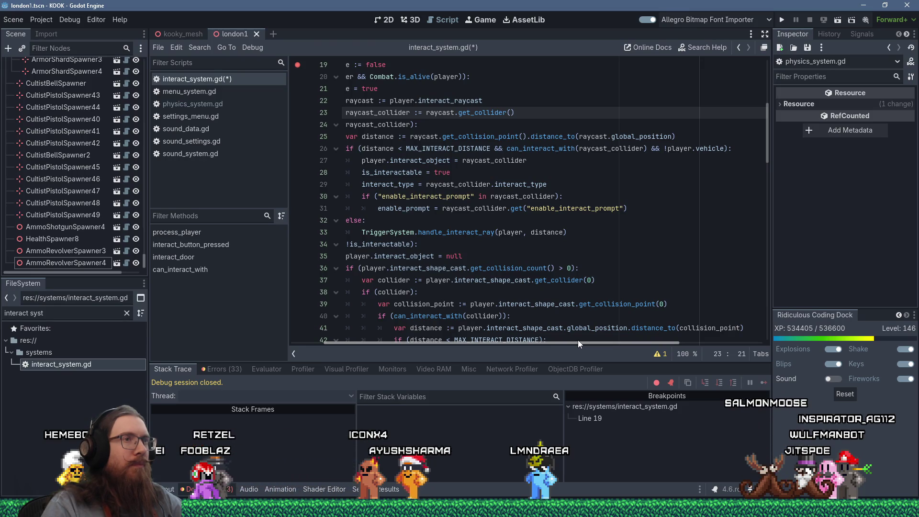
{"action": "left_click_drag", "start_coordinate": [578, 340], "coordinate": [568, 334]}
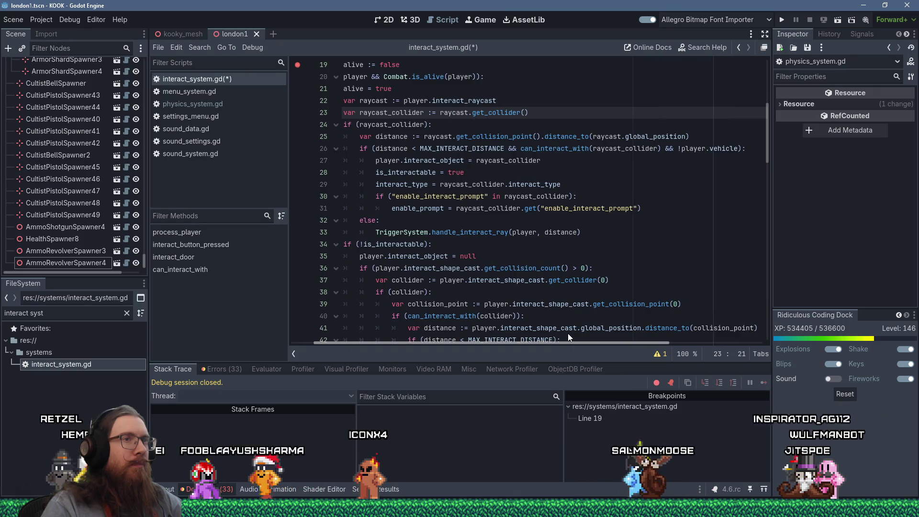
{"action": "scroll", "coordinate": [504, 309], "scroll_direction": "down", "scroll_amount": 1}
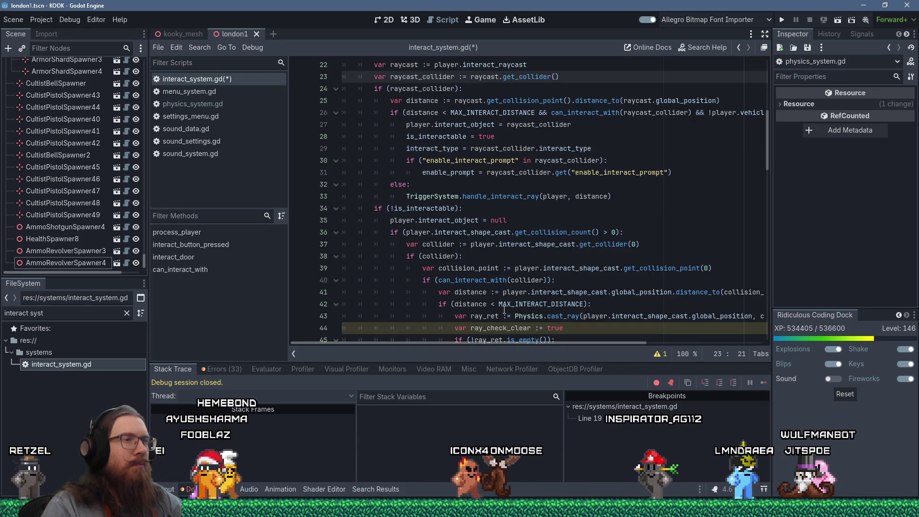
{"action": "scroll", "coordinate": [503, 310], "scroll_direction": "down", "scroll_amount": 1}
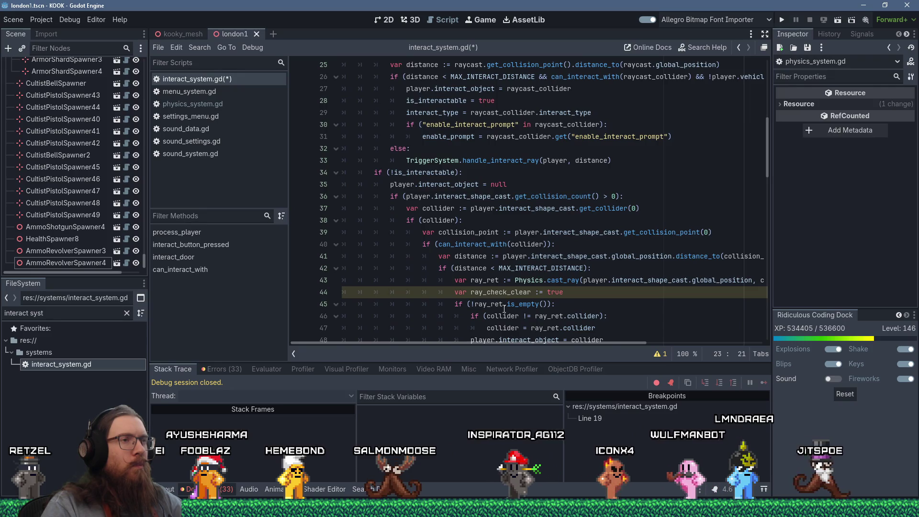
{"action": "scroll", "coordinate": [551, 235], "scroll_direction": "down", "scroll_amount": 2}
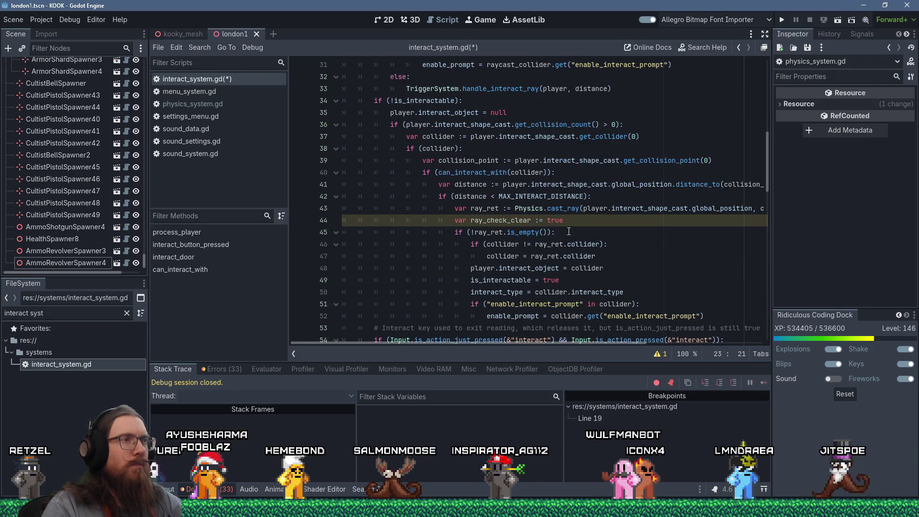
{"action": "scroll", "coordinate": [580, 229], "scroll_direction": "up", "scroll_amount": 4}
{"action": "scroll", "coordinate": [580, 230], "scroll_direction": "down", "scroll_amount": 5}
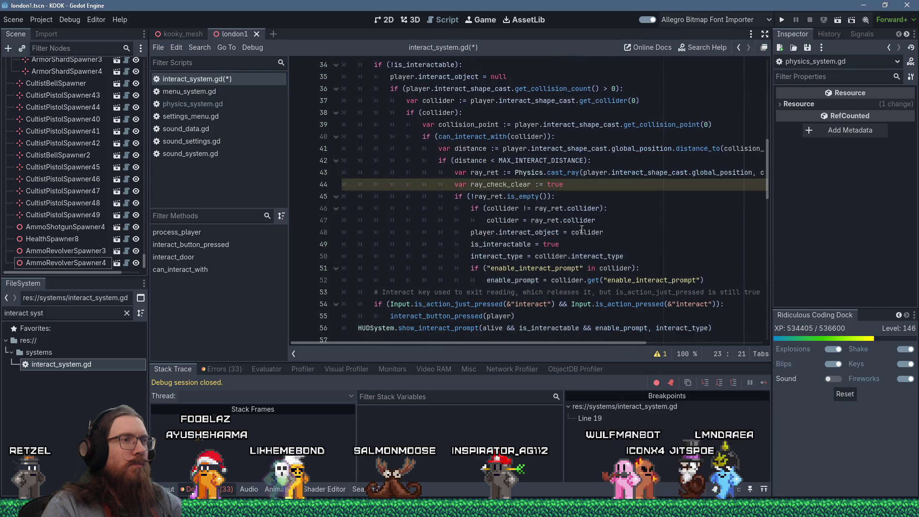
{"action": "left_click", "coordinate": [617, 184]}
{"action": "scroll", "coordinate": [617, 235], "scroll_direction": "up", "scroll_amount": 2}
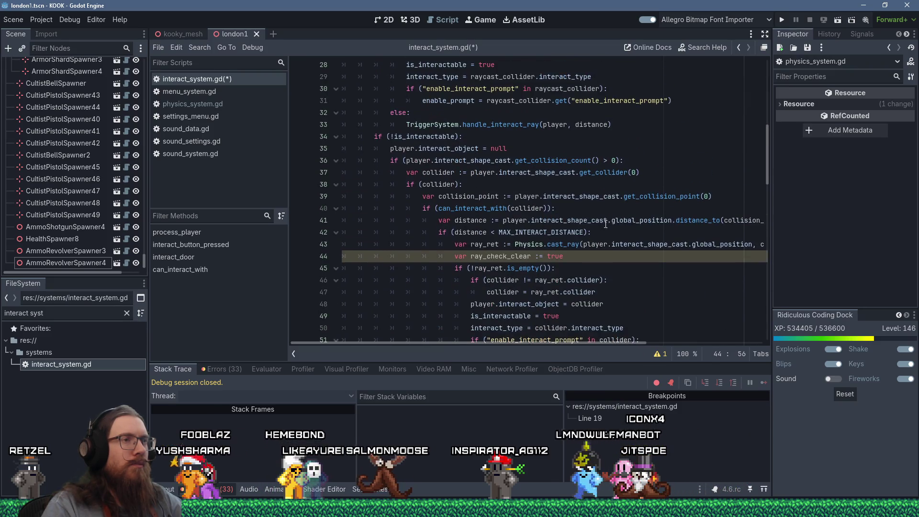
{"action": "scroll", "coordinate": [618, 235], "scroll_direction": "up", "scroll_amount": 3}
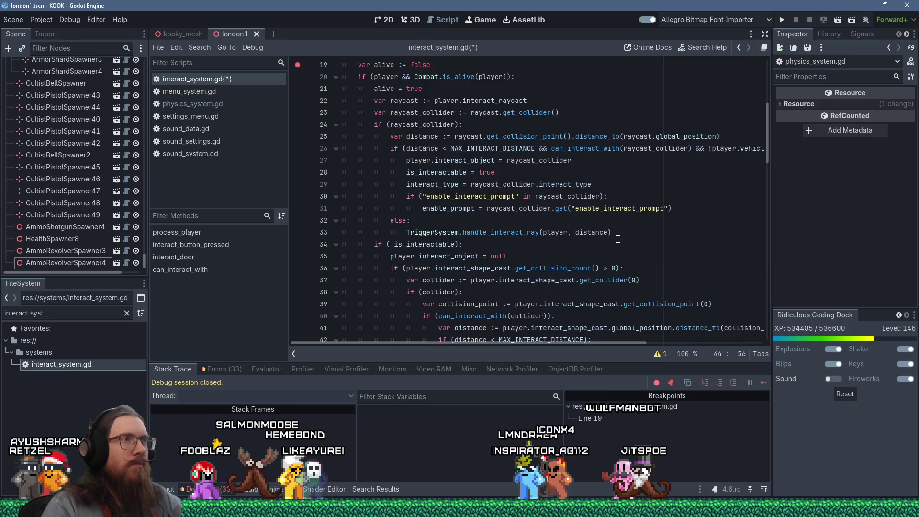
{"action": "scroll", "coordinate": [618, 238], "scroll_direction": "down", "scroll_amount": 5}
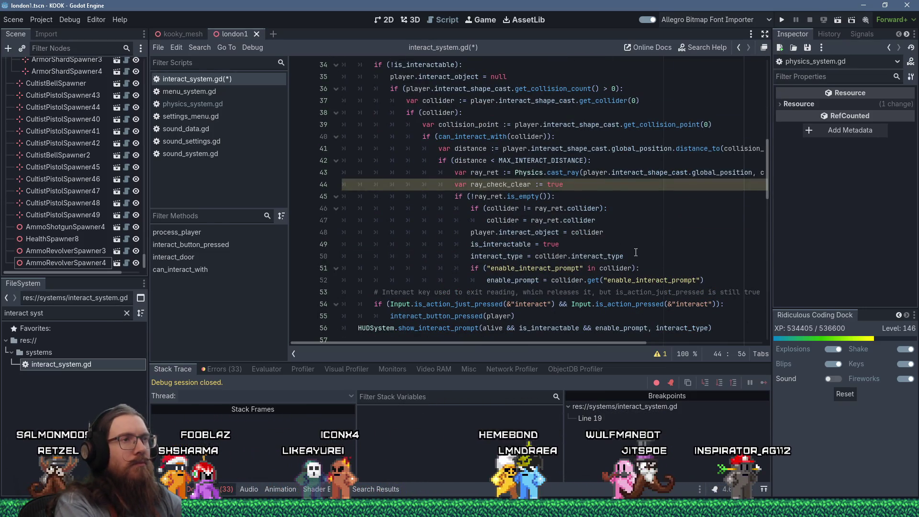
{"action": "key", "text": "Down"}
{"action": "key", "text": "Down"}
{"action": "key", "text": "Down"}
Below line 47, add 'if (!can_interact_with(collider)):' setting ray_check_clear = false, then an outdented blank line.
{"action": "key", "text": "End"}
{"action": "key", "text": "Return"}
{"action": "type", "text": "if (!can_interact_with(collider"}
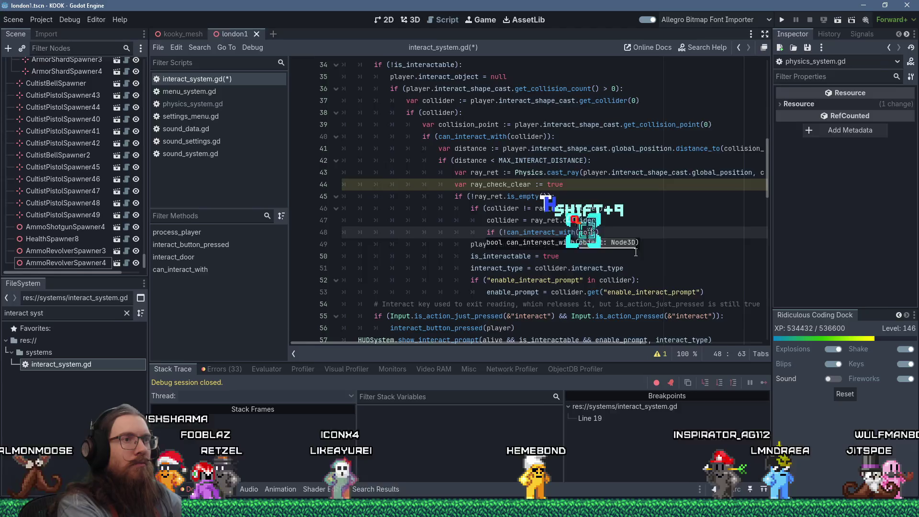
{"action": "type", "text": ")):"}
{"action": "key", "text": "Return"}
{"action": "type", "text": "ray"}
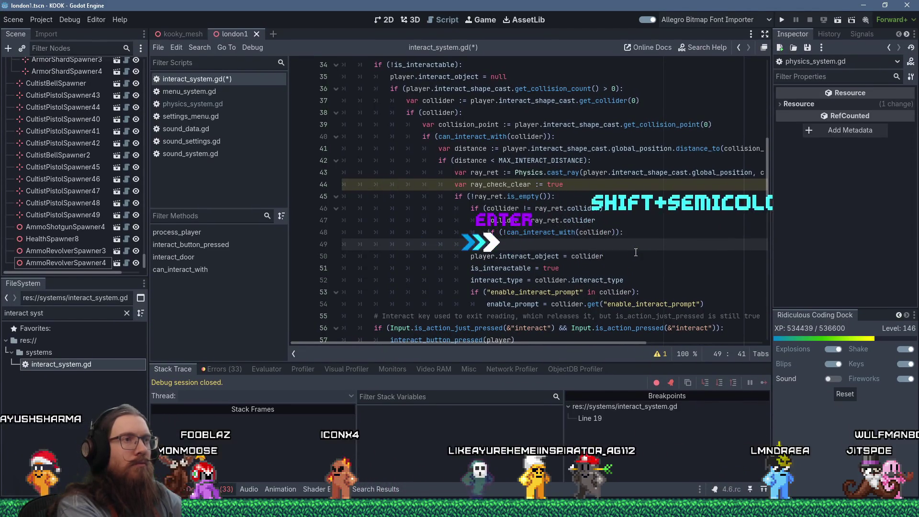
{"action": "type", "text": "_check_clear "}
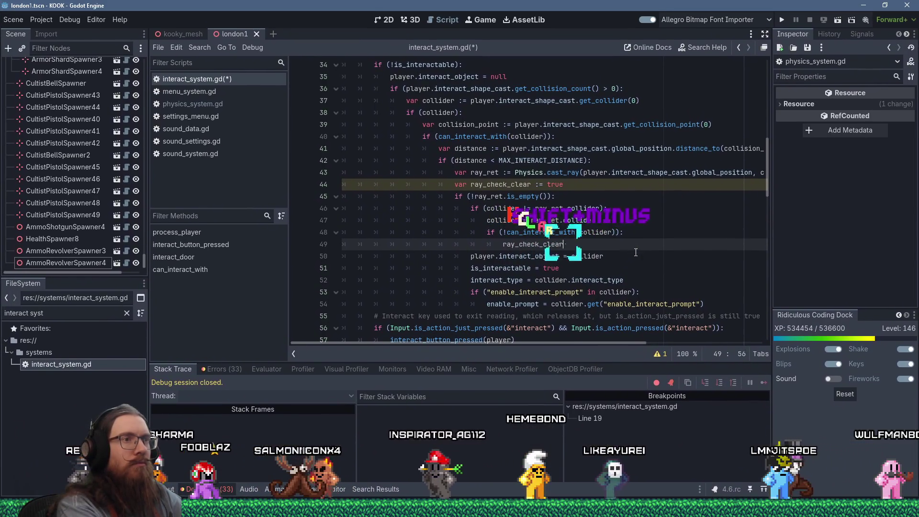
{"action": "type", "text": "= false"}
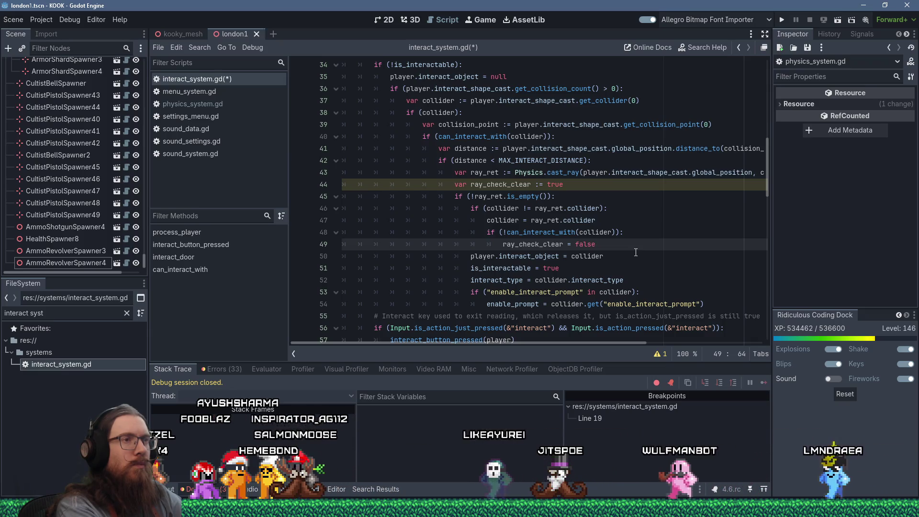
{"action": "key", "text": "Return"}
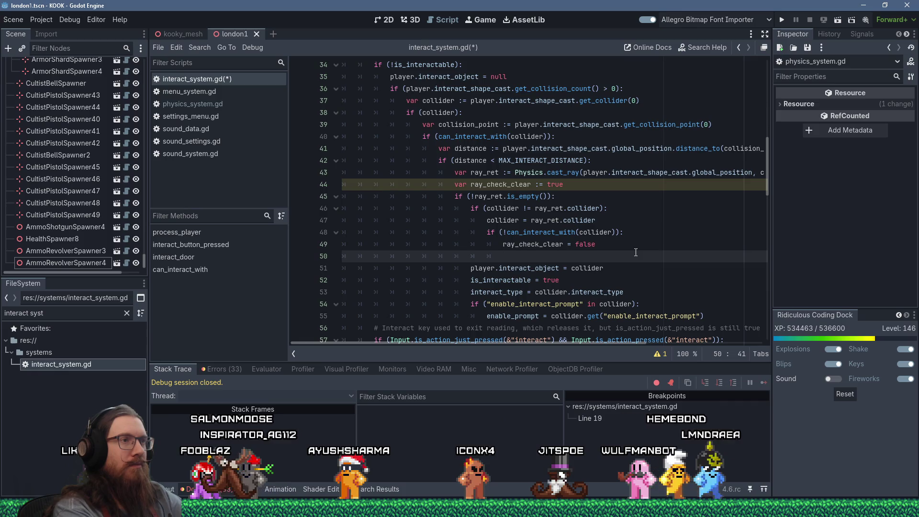
{"action": "key", "text": "BackSpace"}
{"action": "key", "text": "BackSpace"}
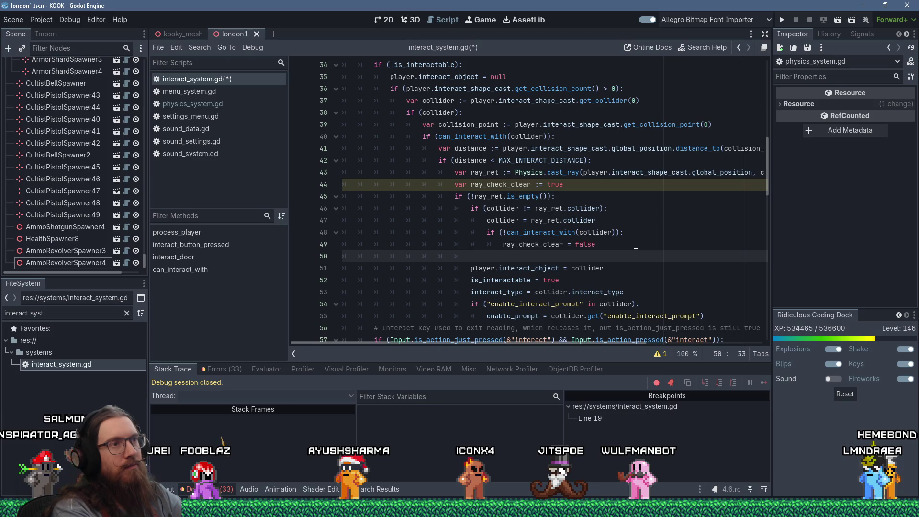
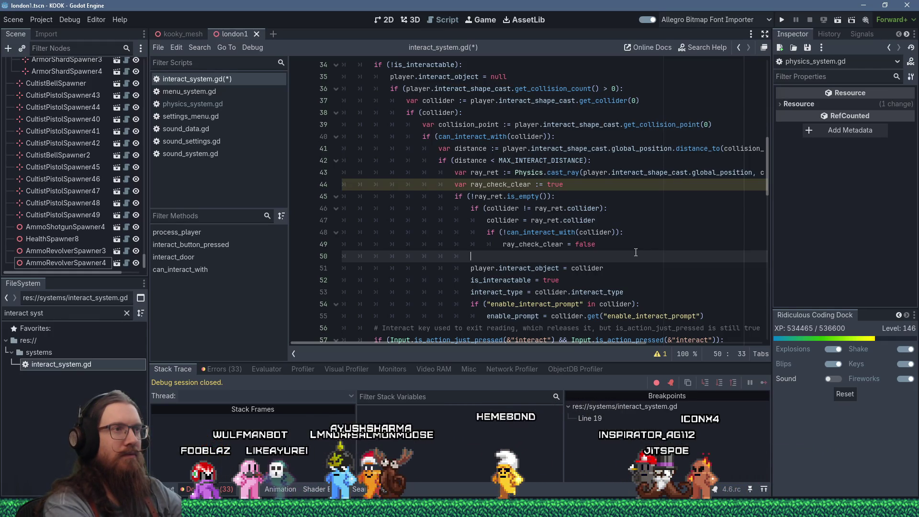
Add 'if (ray_check_clear):' on line 50 above the indented interact assignments.
{"action": "key", "text": "BackSpace"}
{"action": "type", "text": "(ray_check_"}
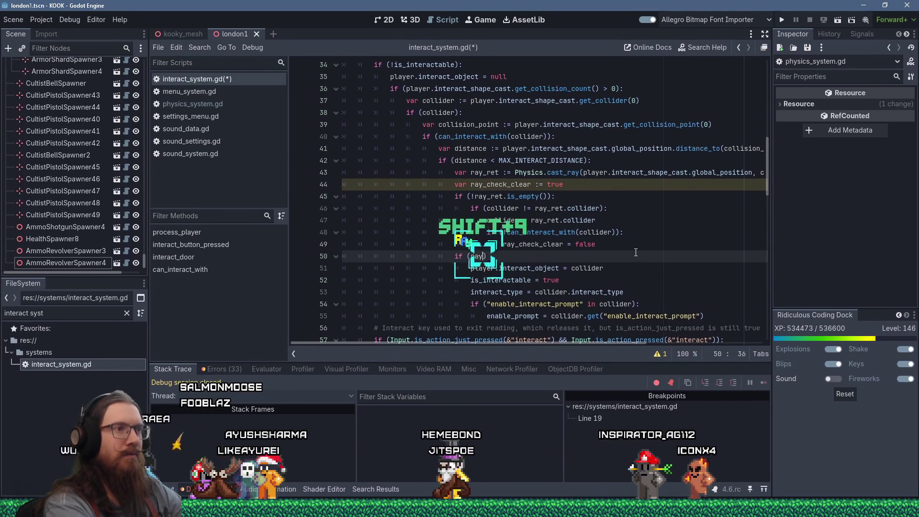
{"action": "type", "text": "clear):"}
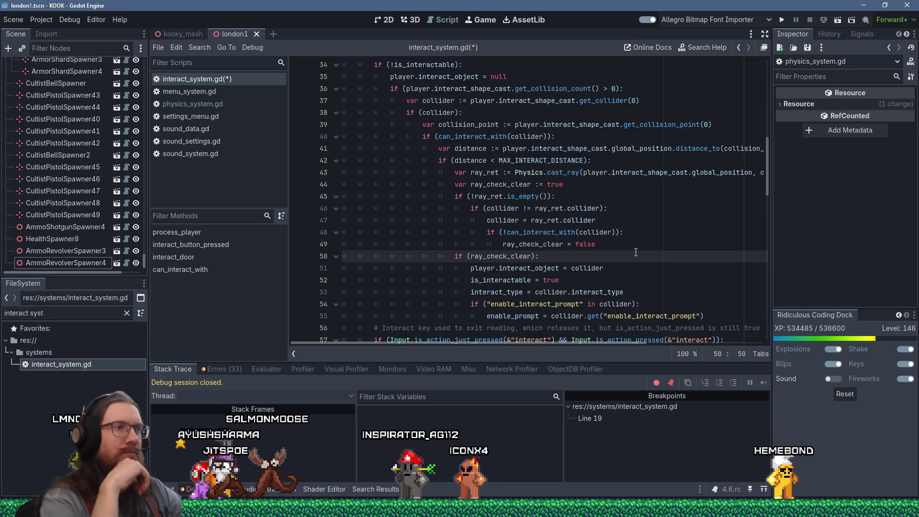
{"action": "scroll", "coordinate": [502, 223], "scroll_direction": "up", "scroll_amount": 2}
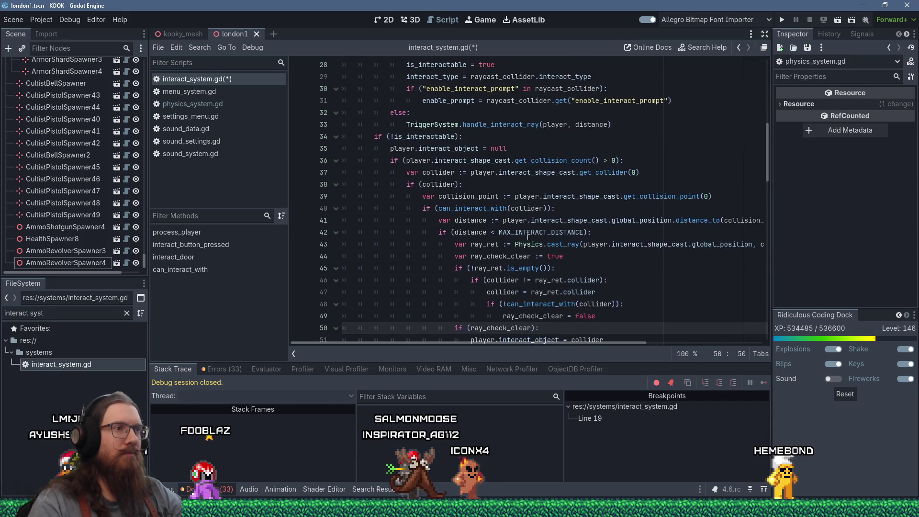
{"action": "scroll", "coordinate": [528, 236], "scroll_direction": "down", "scroll_amount": 2}
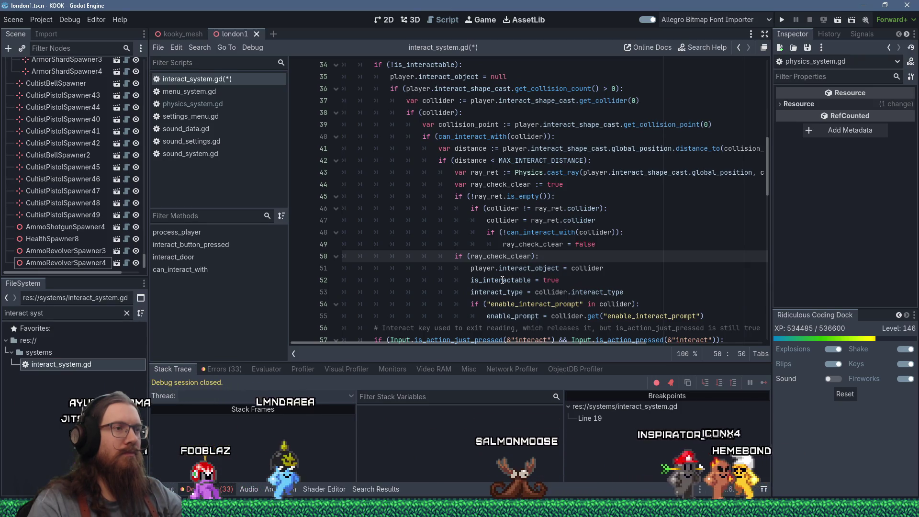
{"action": "scroll", "coordinate": [514, 277], "scroll_direction": "down", "scroll_amount": 1}
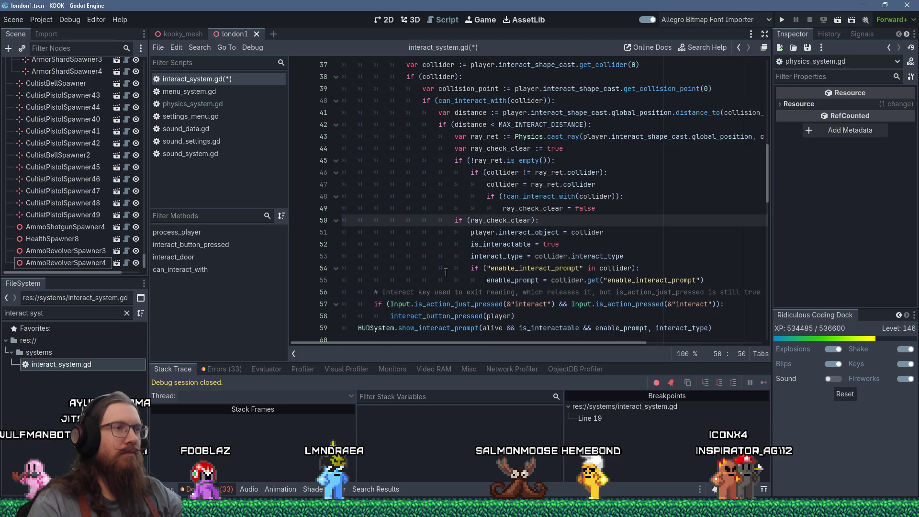
{"action": "scroll", "coordinate": [445, 272], "scroll_direction": "up", "scroll_amount": 3}
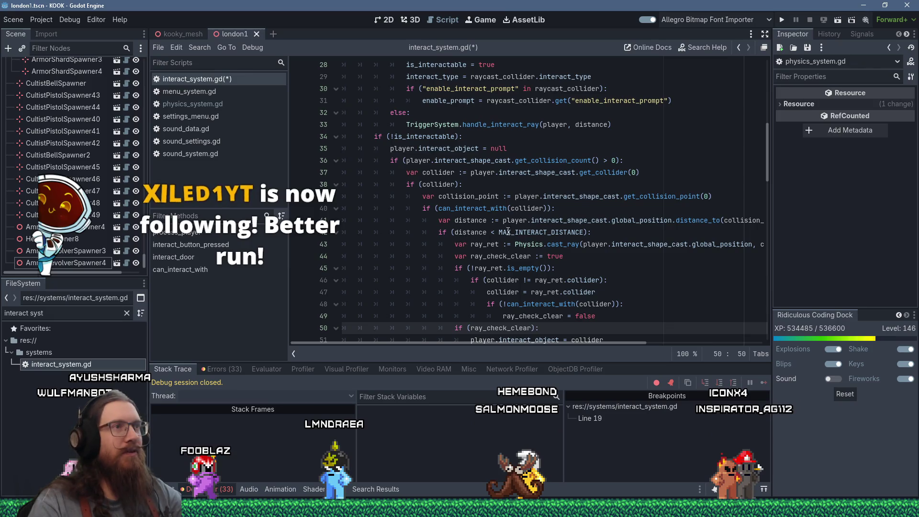
{"action": "scroll", "coordinate": [478, 254], "scroll_direction": "up", "scroll_amount": 2}
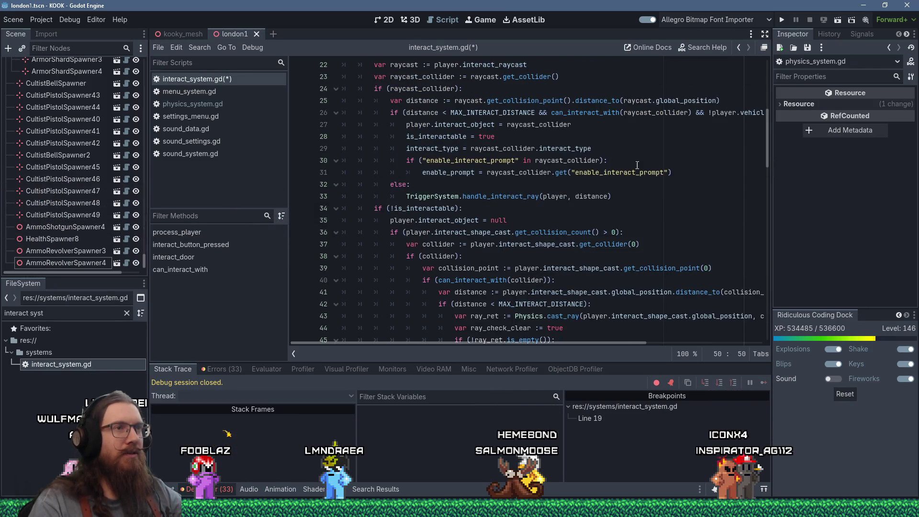
Change line 37 to reassign collider with '=' instead of declaring it with 'var ... :='.
{"action": "mouse_move", "coordinate": [688, 173]}
{"action": "left_mouse_down"}
{"action": "mouse_move", "coordinate": [640, 141]}
{"action": "mouse_move", "coordinate": [642, 124]}
{"action": "left_mouse_up"}
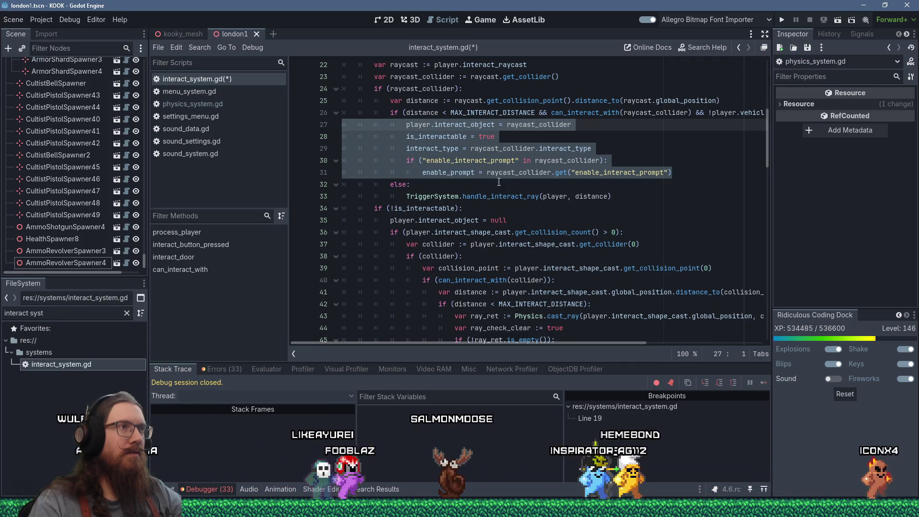
{"action": "left_click", "coordinate": [431, 245]}
{"action": "key", "text": "Left"}
{"action": "key", "text": "Left"}
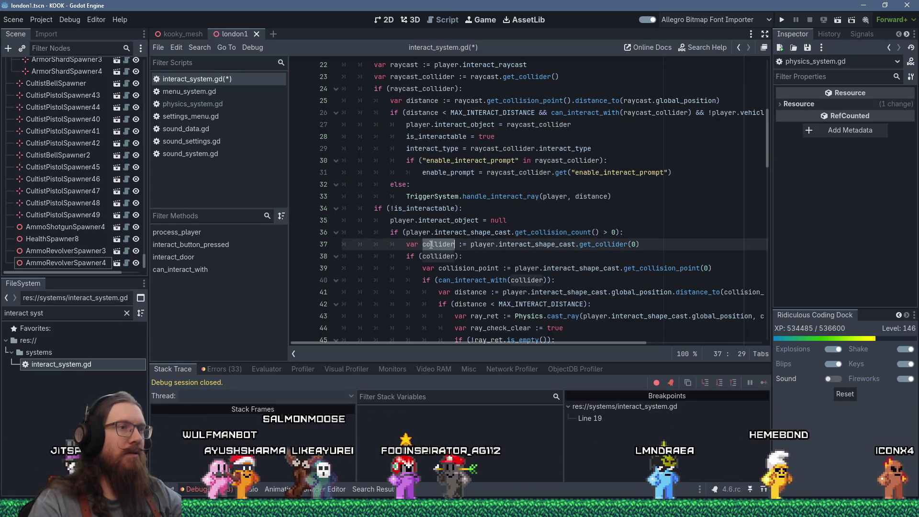
{"action": "key", "text": "ctrl+BackSpace"}
{"action": "key", "text": "Delete"}
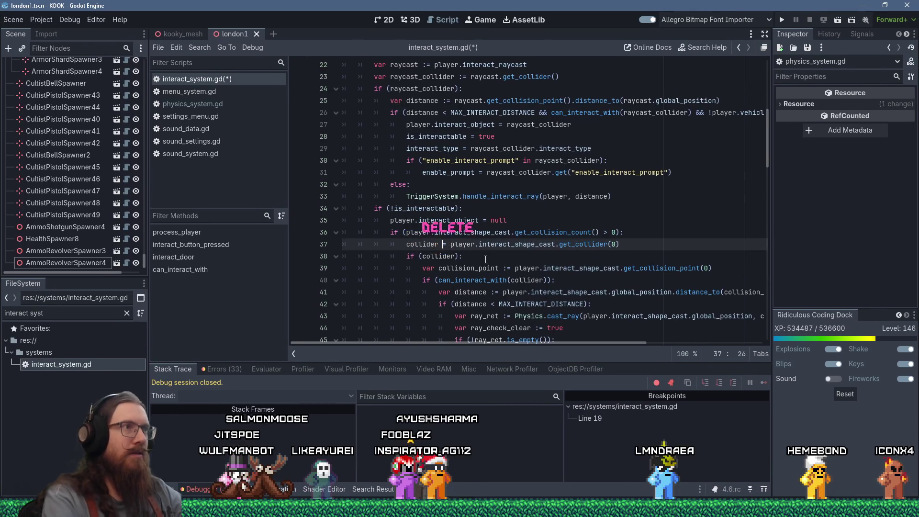
{"action": "scroll", "coordinate": [477, 230], "scroll_direction": "up", "scroll_amount": 2}
Rename raycast_collider to collider on lines 23 and 24.
{"action": "left_click", "coordinate": [423, 148]}
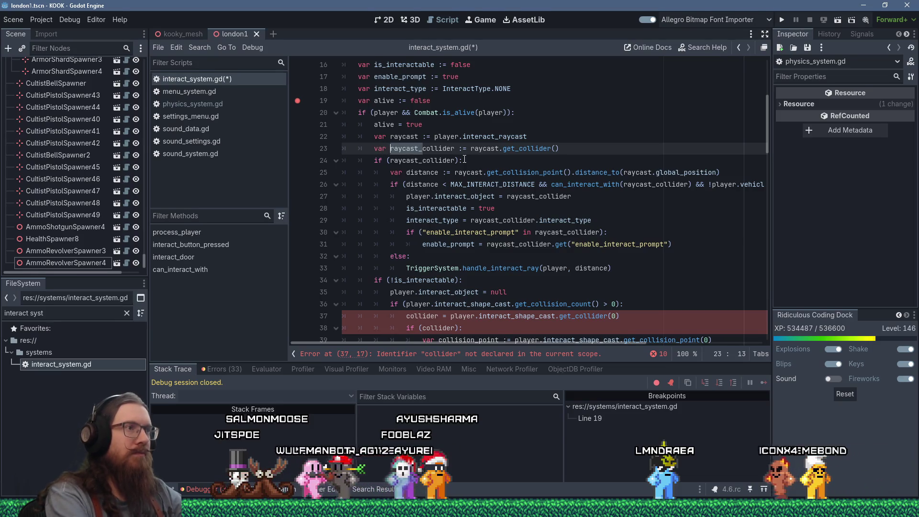
{"action": "key", "text": "ctrl+BackSpace"}
{"action": "left_click", "coordinate": [422, 160]}
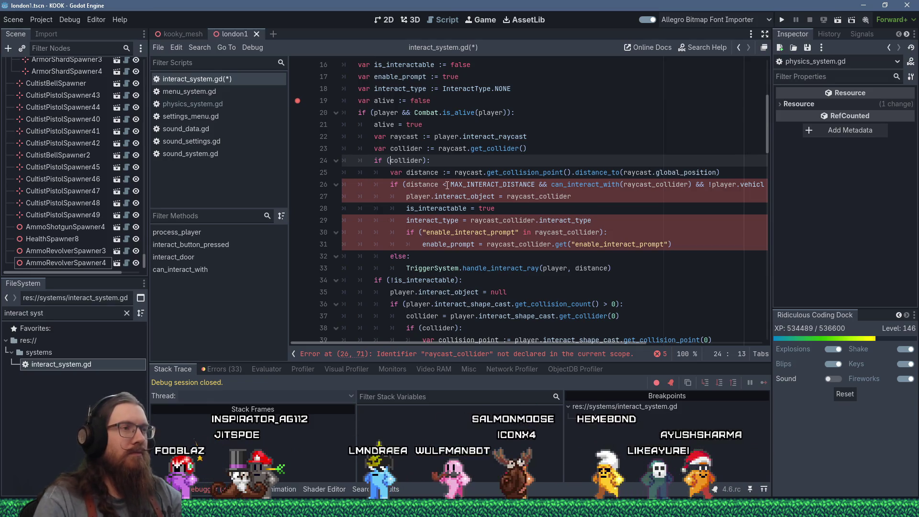
{"action": "scroll", "coordinate": [447, 184], "scroll_direction": "up", "scroll_amount": 1}
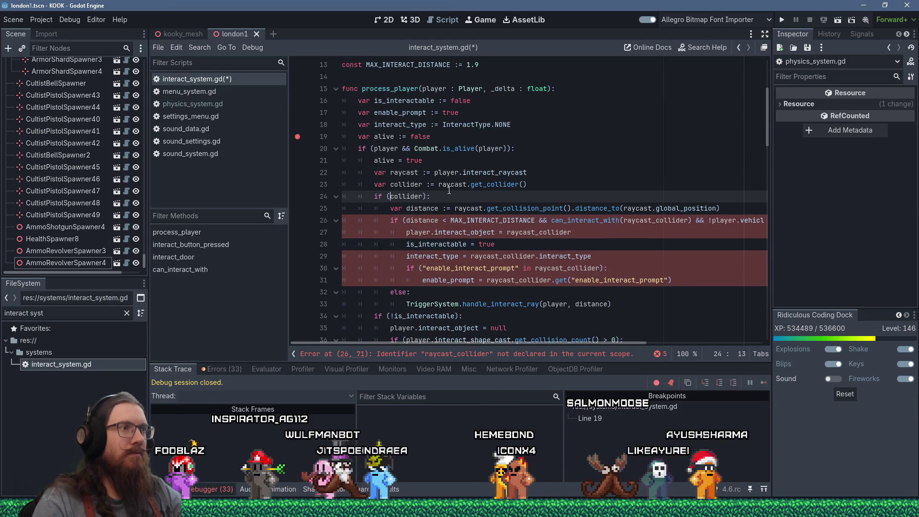
{"action": "mouse_move", "coordinate": [450, 189]}
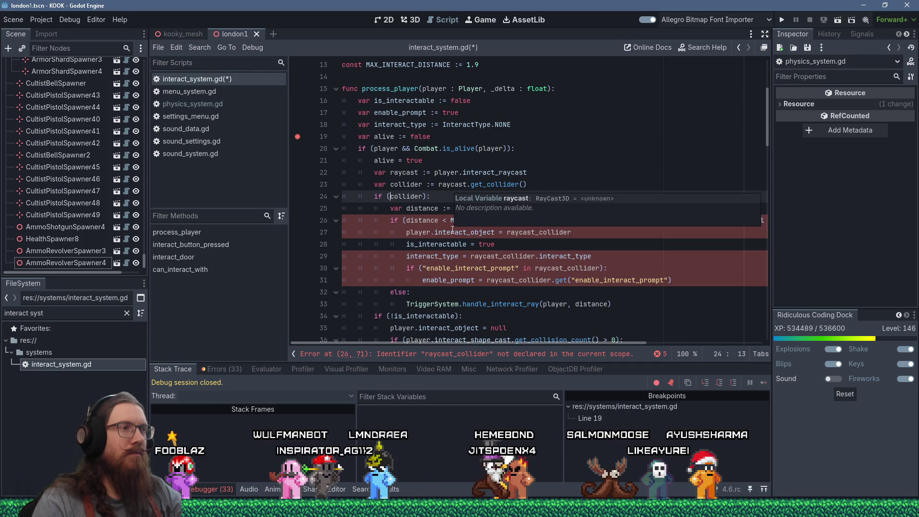
{"action": "mouse_move", "coordinate": [415, 244]}
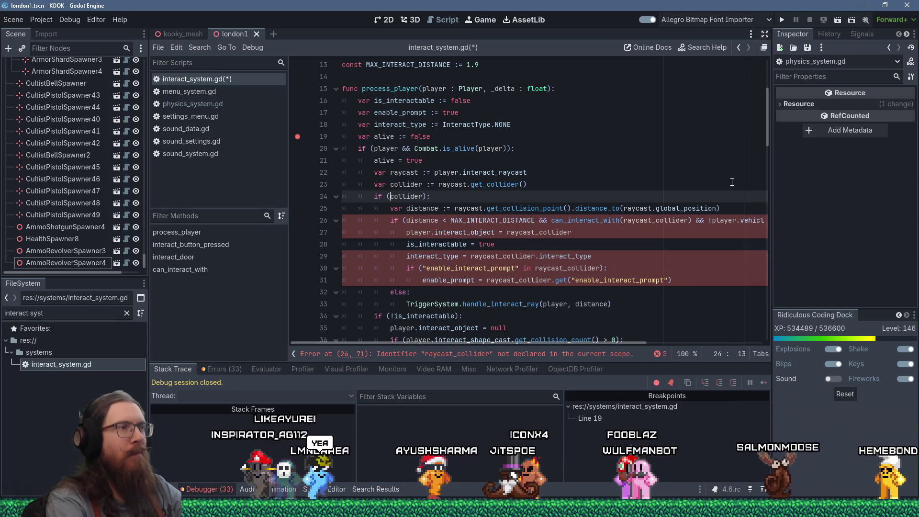
Make the can_interact_with call on line 26 check collider instead of raycast_collider.
{"action": "key", "text": "Down"}
{"action": "key", "text": "Down"}
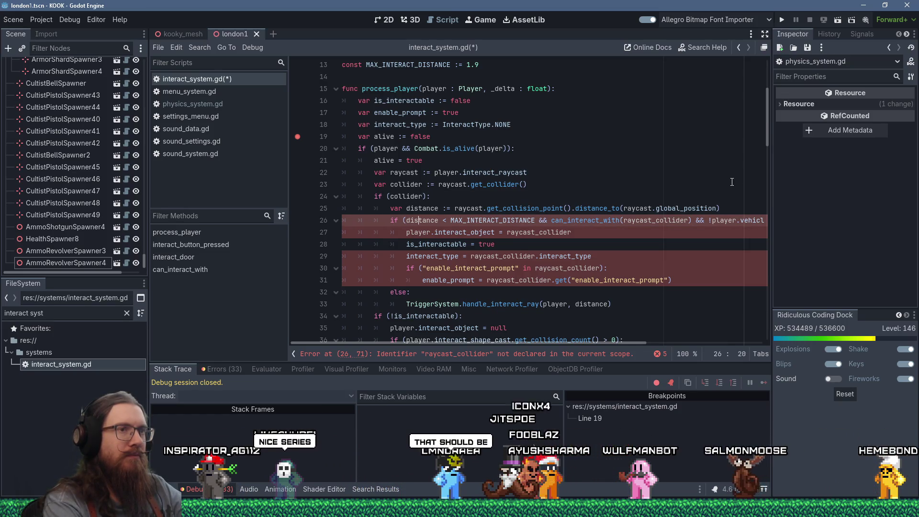
{"action": "key", "text": "ctrl+shift+Right"}
{"action": "key", "text": "BackSpace"}
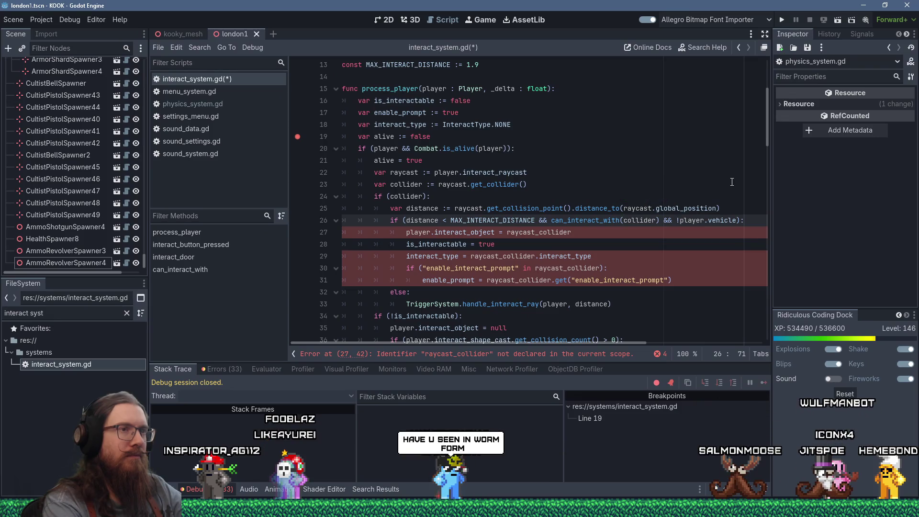
{"action": "left_click", "coordinate": [574, 221], "text": "ctrl"}
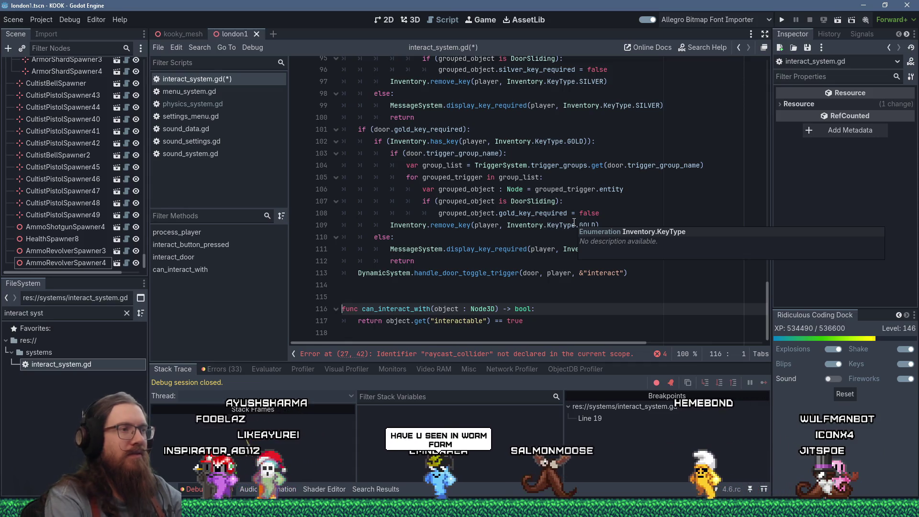
{"action": "key", "text": "alt+Left"}
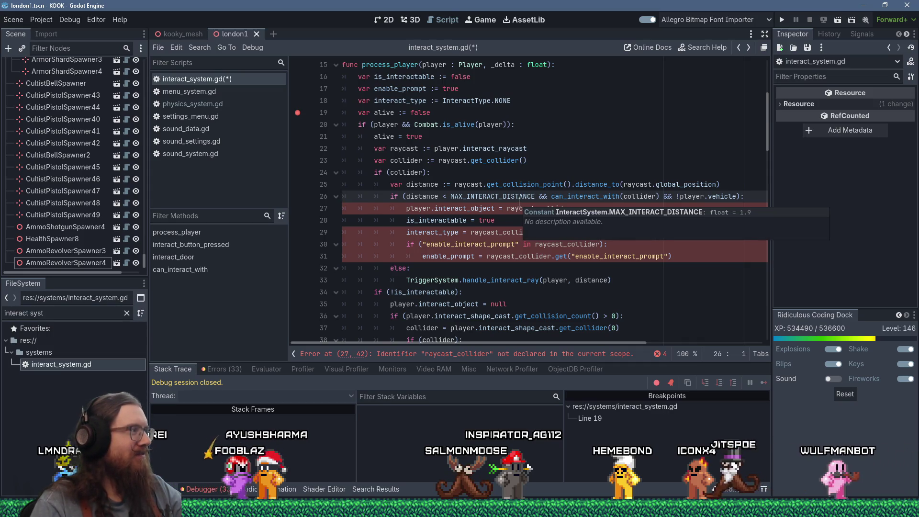
{"action": "scroll", "coordinate": [409, 151], "scroll_direction": "down", "scroll_amount": 2}
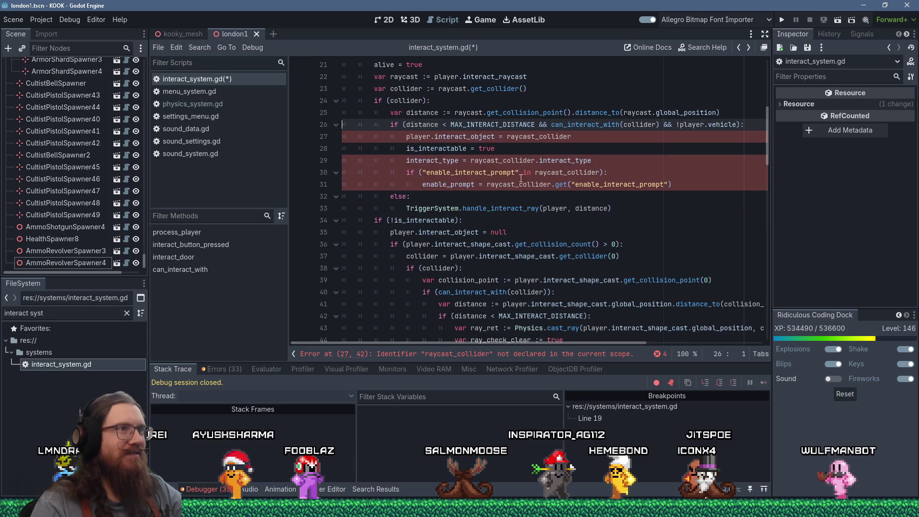
Move the interact_object line below is_interactable and have it use collider directly.
{"action": "left_click_drag", "start_coordinate": [540, 139], "coordinate": [508, 139]}
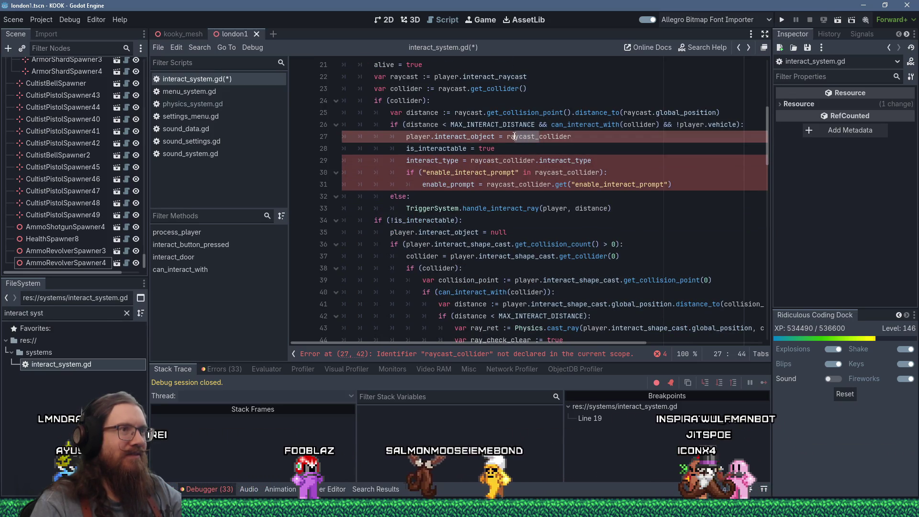
{"action": "key", "text": "Home"}
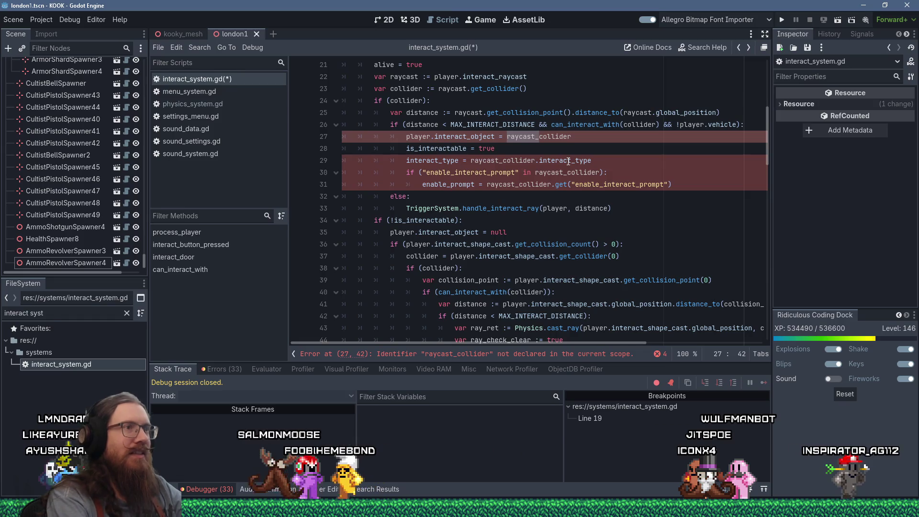
{"action": "key", "text": "shift+Delete"}
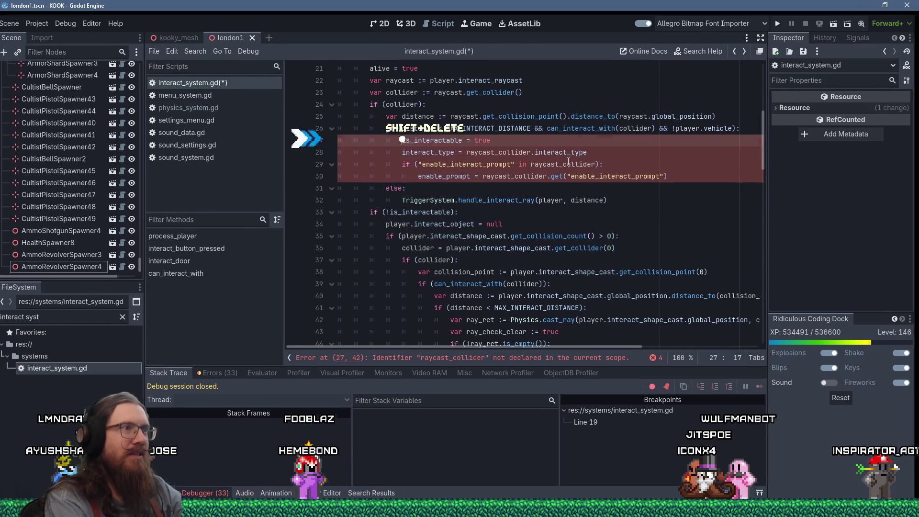
{"action": "key", "text": "Down"}
{"action": "type", "text": "player.interact_object = raycast_collider"}
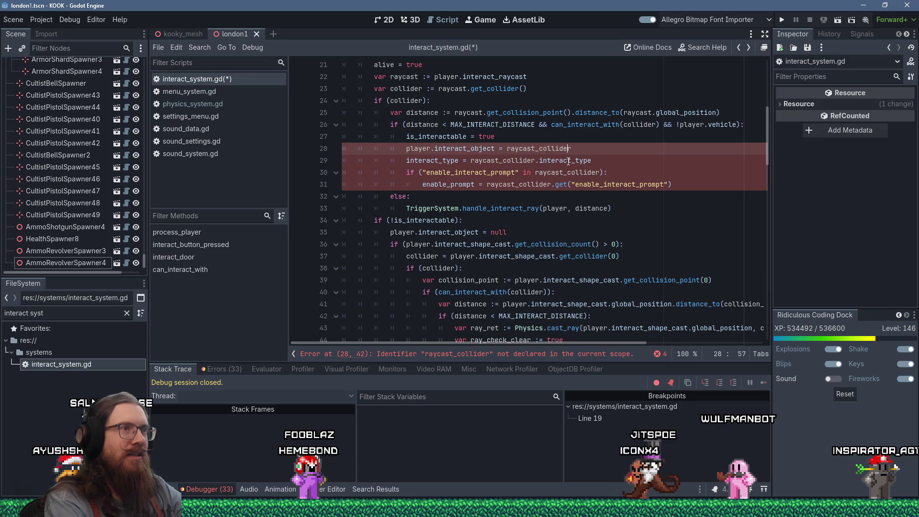
{"action": "key", "text": "ctrl+shift+Left"}
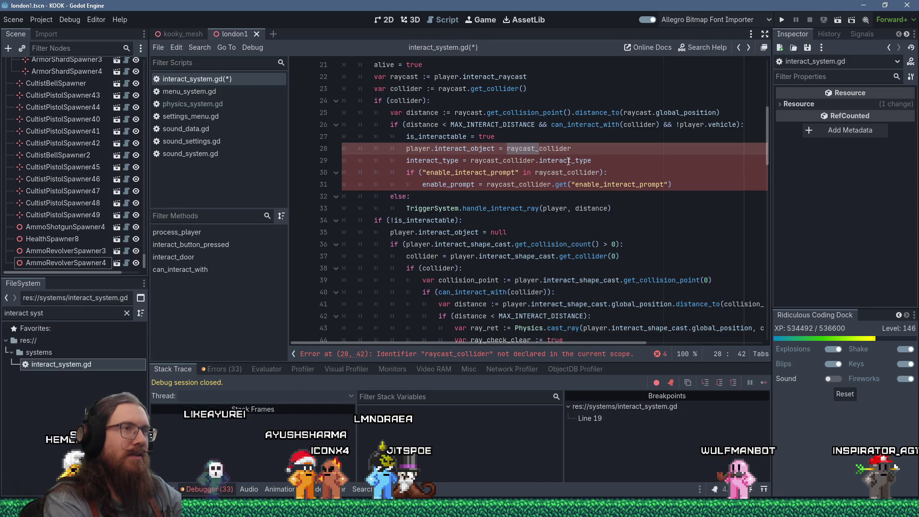
{"action": "key", "text": "Delete"}
{"action": "key", "text": "Delete"}
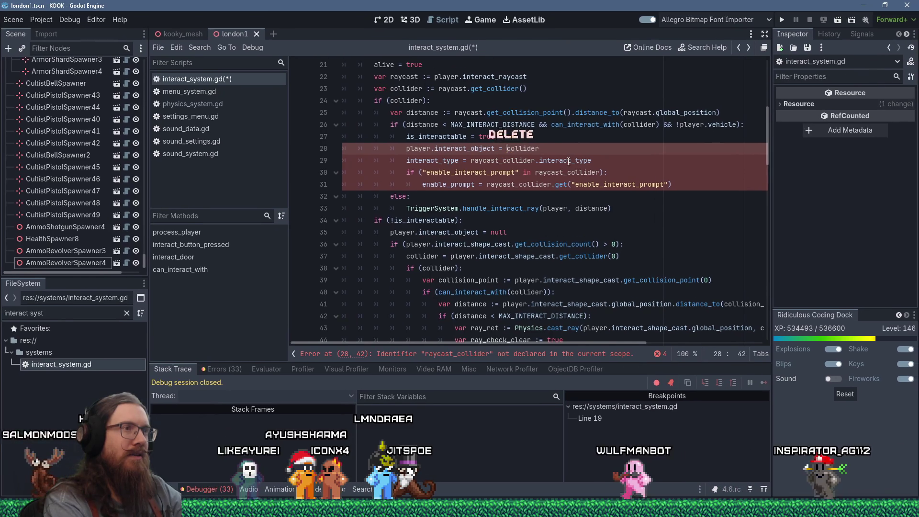
Drop the raycast_ prefix from the collider references on lines 29–31.
{"action": "key", "text": "Home"}
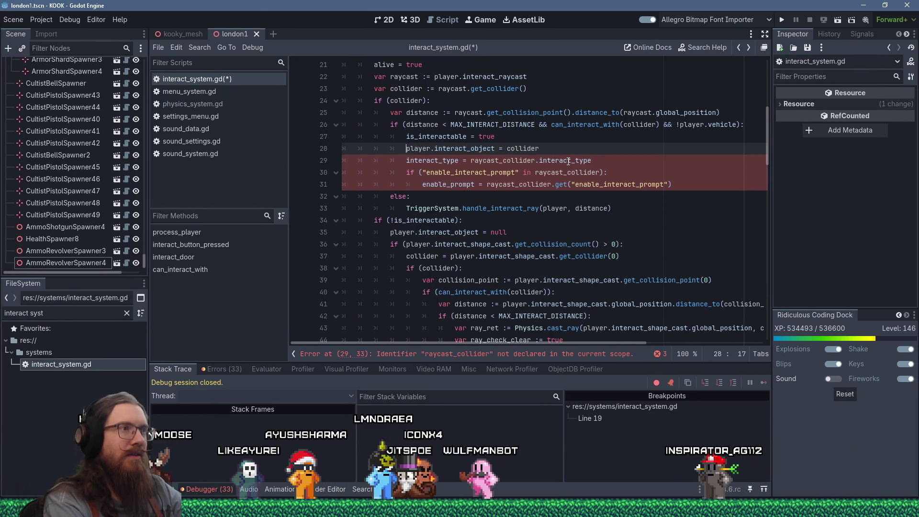
{"action": "key", "text": "Down"}
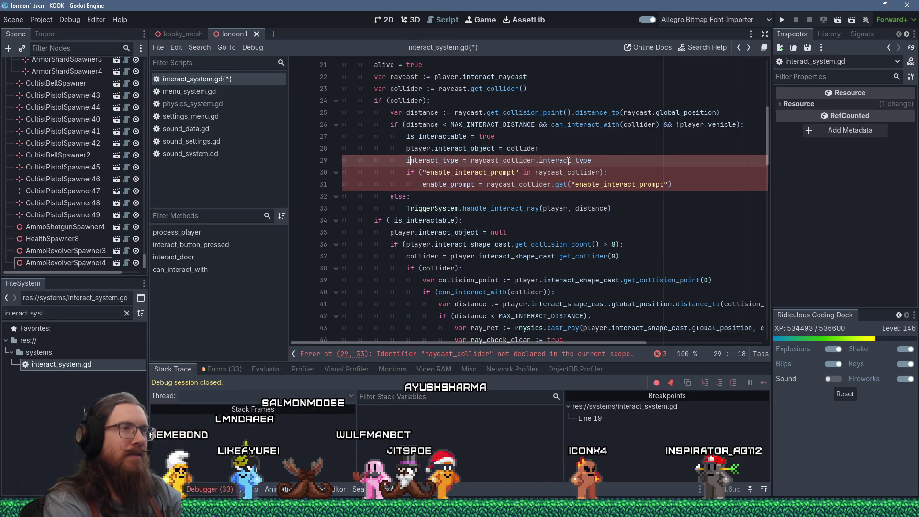
{"action": "key", "text": "Right"}
{"action": "key", "text": "Right"}
{"action": "key", "text": "Right"}
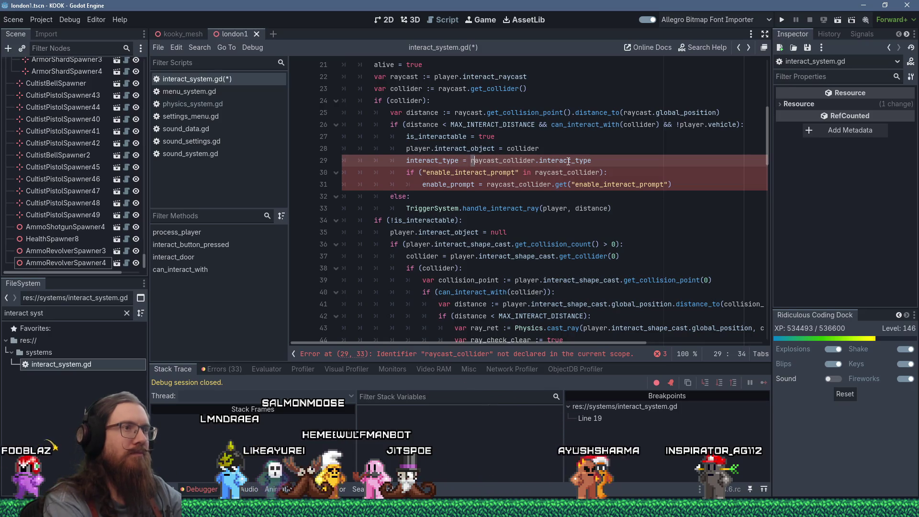
{"action": "key", "text": "Delete"}
{"action": "key", "text": "Delete"}
{"action": "key", "text": "Delete"}
{"action": "key", "text": "Down"}
{"action": "key", "text": "Right"}
{"action": "key", "text": "Right"}
{"action": "key", "text": "Right"}
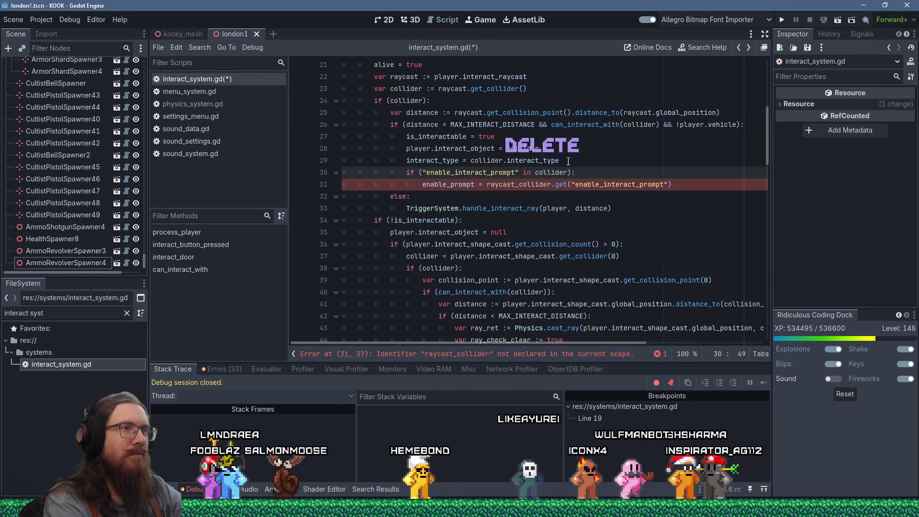
{"action": "key", "text": "Down"}
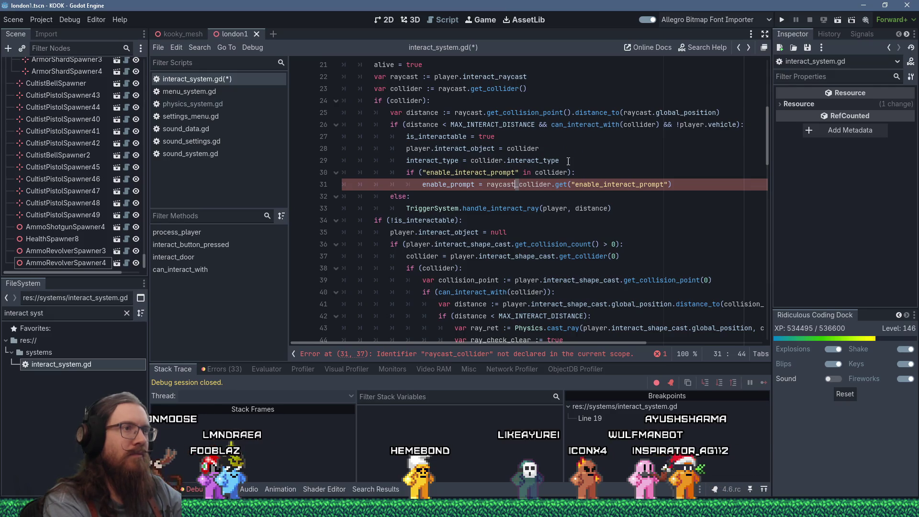
{"action": "key", "text": "Delete"}
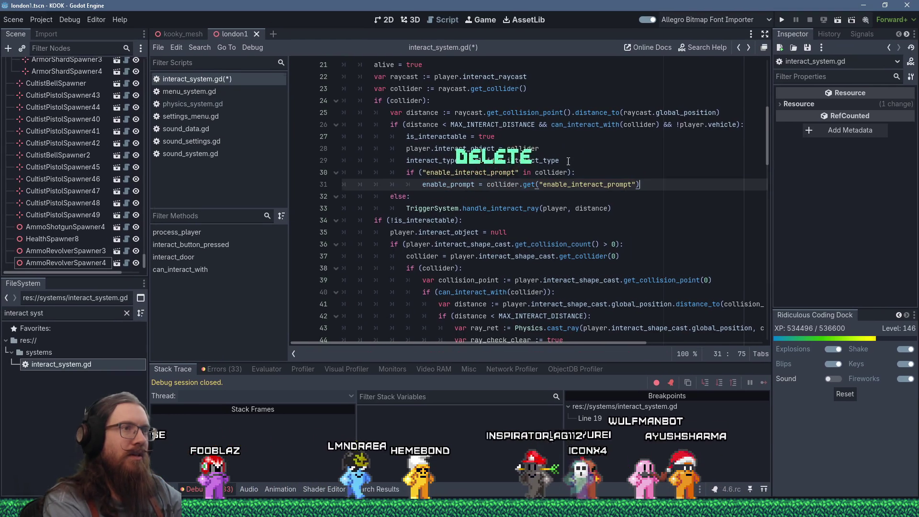
Delete the interact-object, type and prompt assignments on lines 28–31.
{"action": "key", "text": "End"}
{"action": "key", "text": "shift+Up"}
{"action": "key", "text": "shift+Up"}
{"action": "key", "text": "shift+Up"}
{"action": "key", "text": "shift+Up"}
{"action": "key", "text": "ctrl+c"}
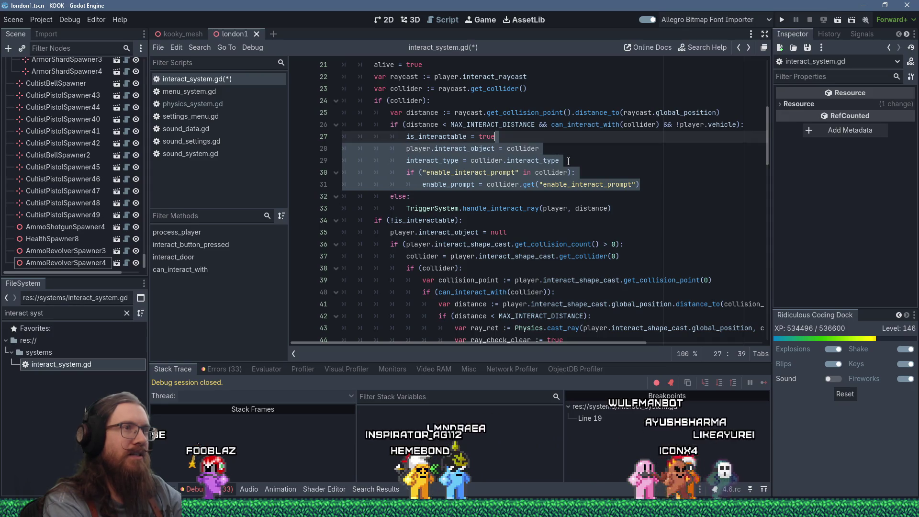
{"action": "key", "text": "shift+Delete"}
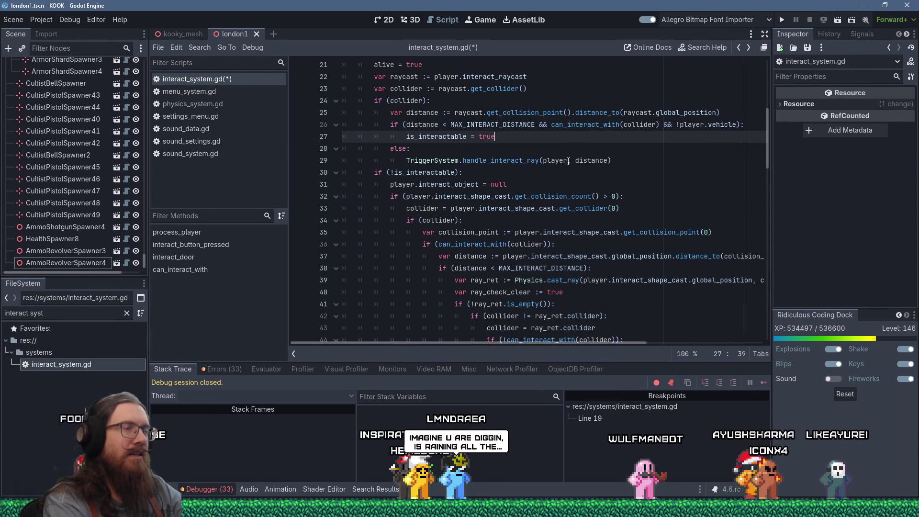
Insert 'if (is_interactable):' on a new line above the line 52 comment.
{"action": "scroll", "coordinate": [501, 197], "scroll_direction": "down", "scroll_amount": 2}
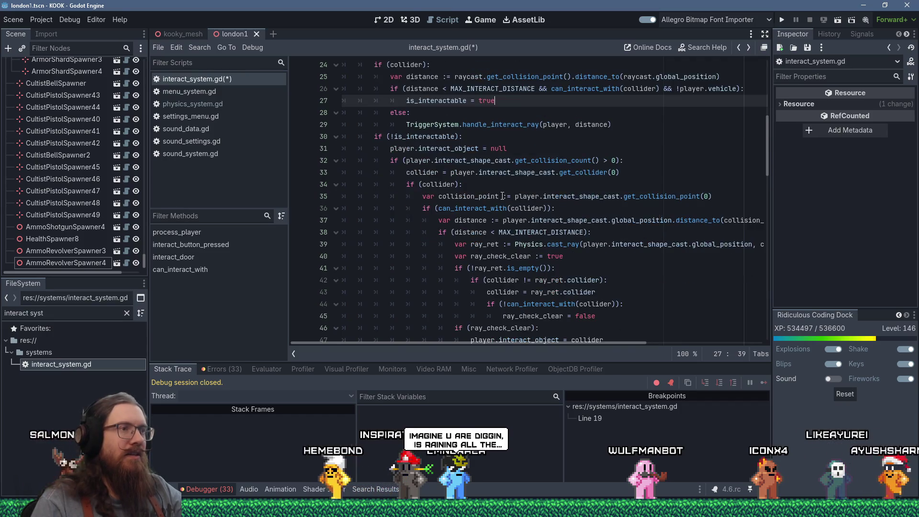
{"action": "scroll", "coordinate": [501, 196], "scroll_direction": "down", "scroll_amount": 2}
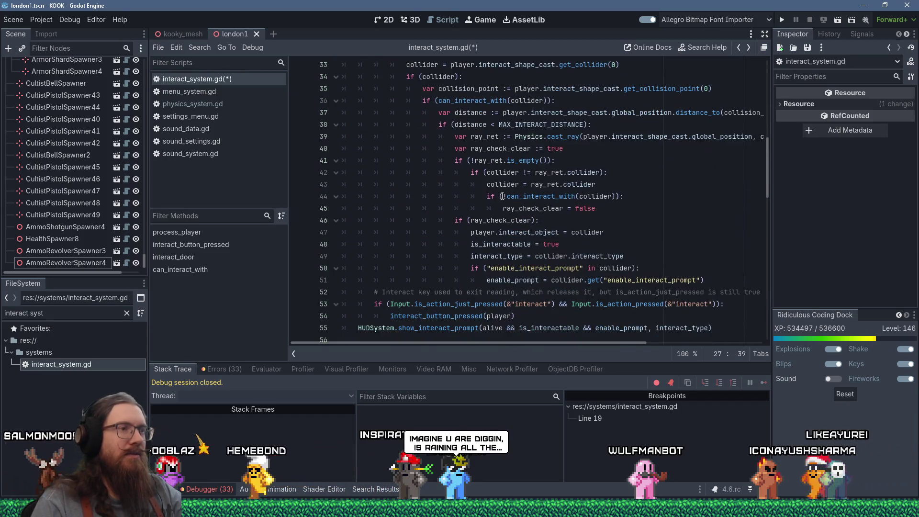
{"action": "left_click", "coordinate": [474, 245]}
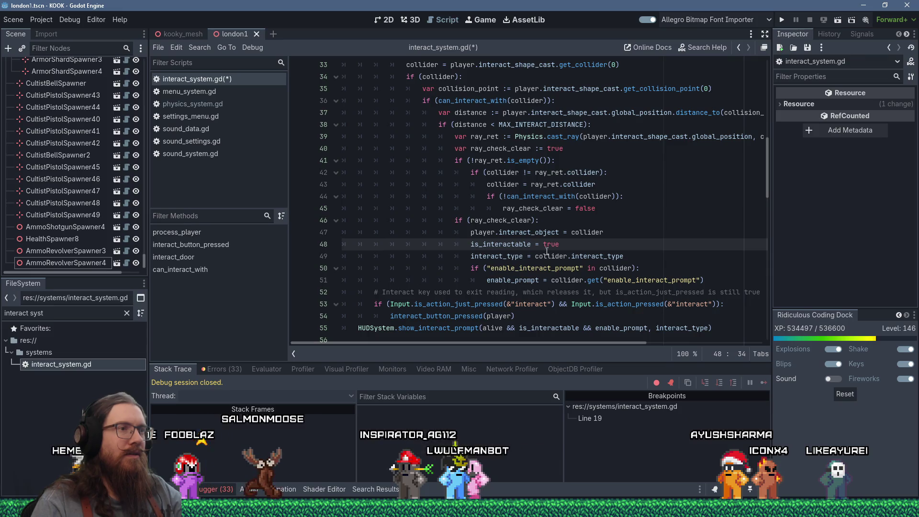
{"action": "left_click", "coordinate": [374, 291]}
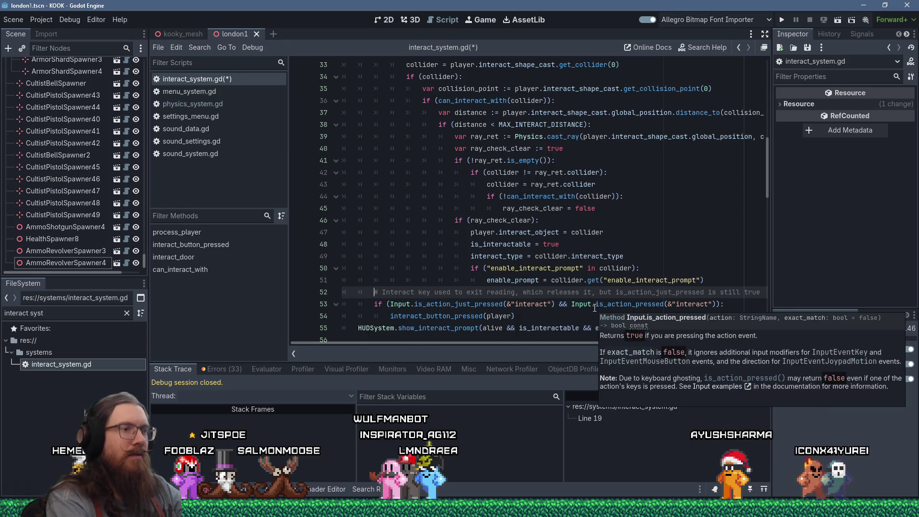
{"action": "key", "text": "Return"}
{"action": "type", "text": "if ("}
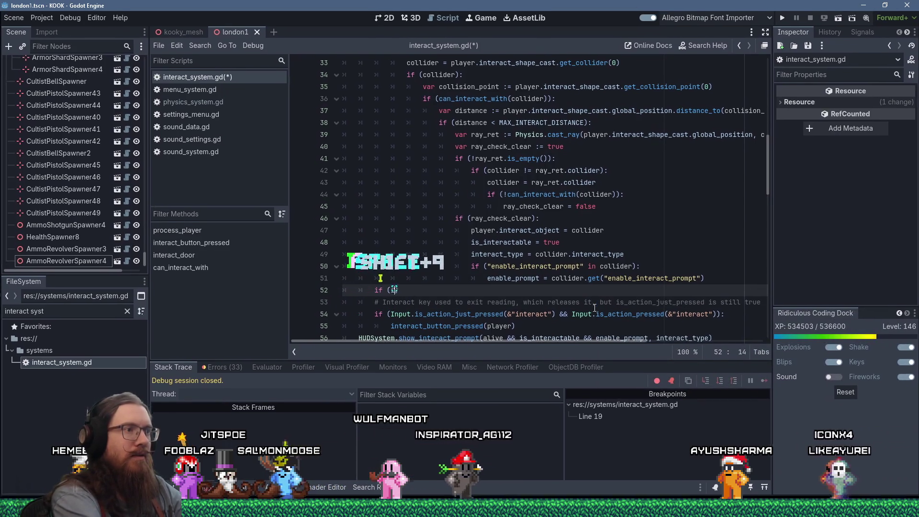
{"action": "type", "text": "is_intera"}
{"action": "key", "text": "Return"}
{"action": "type", "text": ":"}
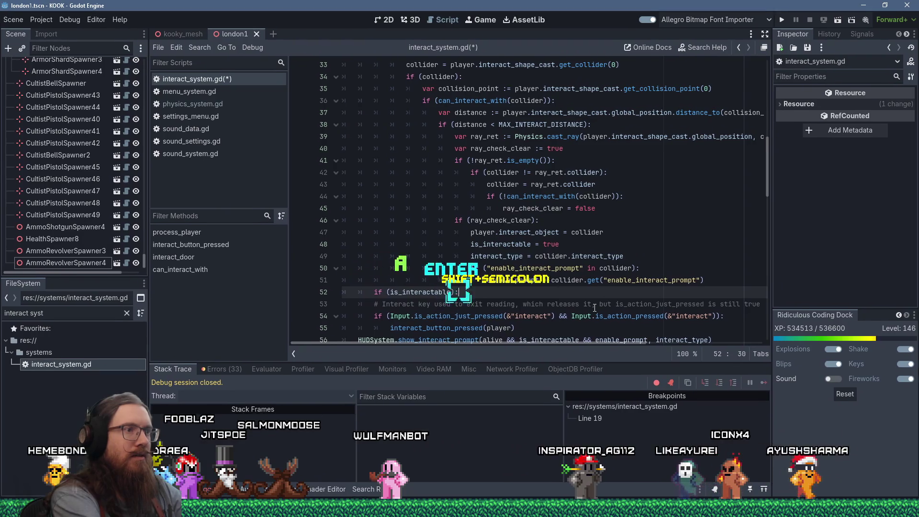
{"action": "key", "text": "Return"}
{"action": "key", "text": "Return"}
Paste the interact_object, type and prompt assignments under the new if and dedent them.
{"action": "key", "text": "ctrl+v"}
{"action": "key", "text": "shift+Up"}
{"action": "key", "text": "shift+Up"}
{"action": "key", "text": "shift+Up"}
{"action": "key", "text": "shift+Tab"}
{"action": "key", "text": "Up"}
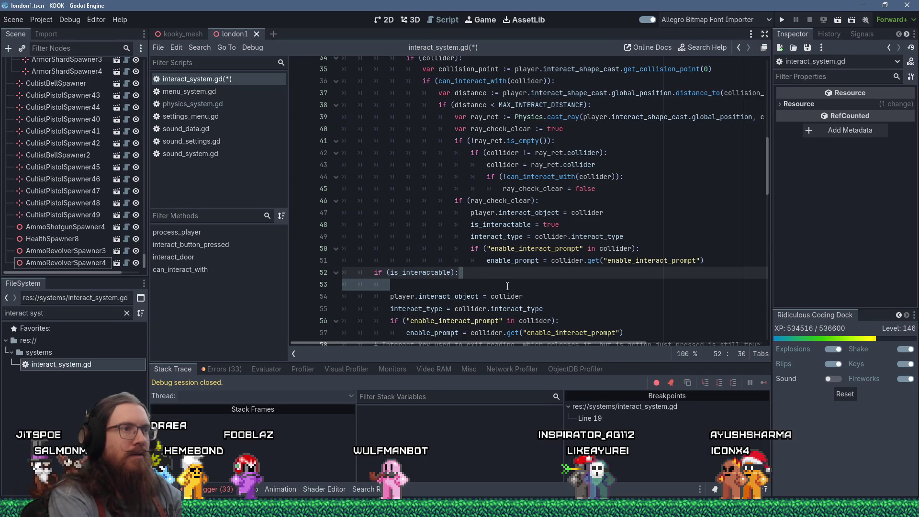
{"action": "key", "text": "Delete"}
Delete the duplicate assignments left under ray_check_clear.
{"action": "left_click", "coordinate": [464, 323], "text": "shift"}
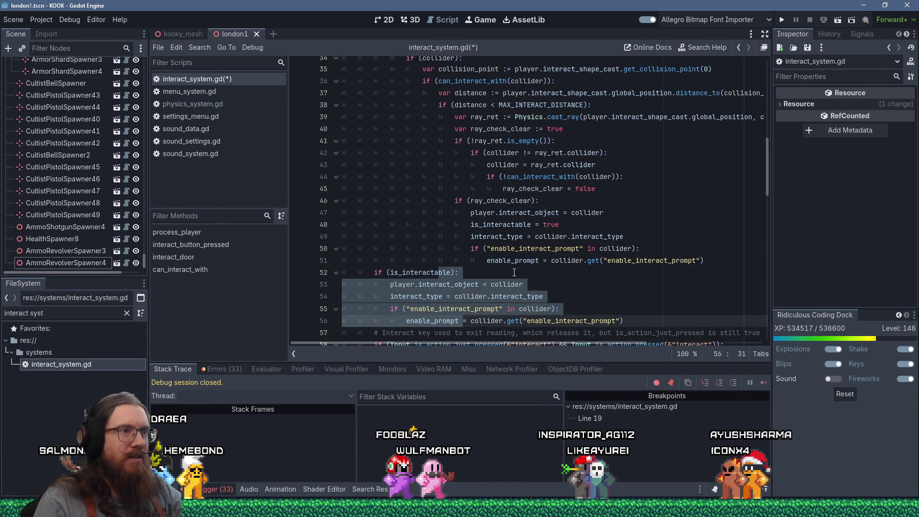
{"action": "left_click_drag", "start_coordinate": [715, 259], "coordinate": [689, 227]}
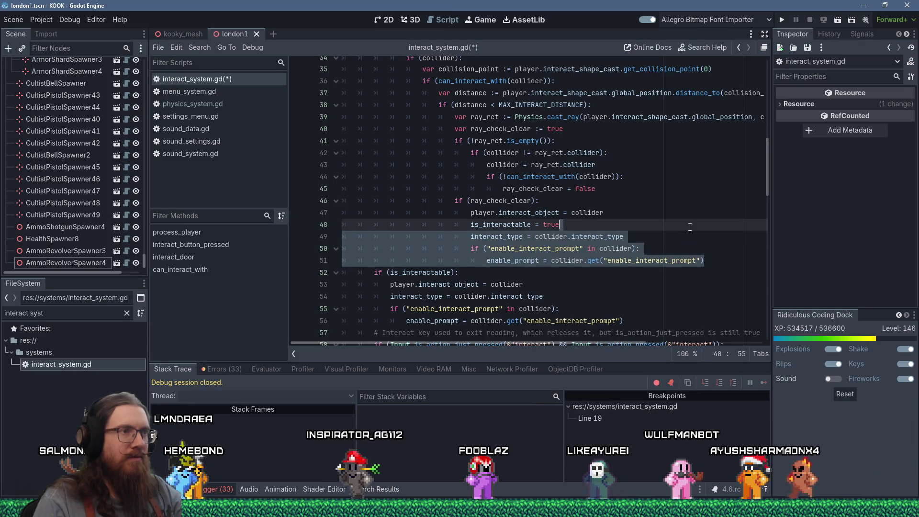
{"action": "key", "text": "Delete"}
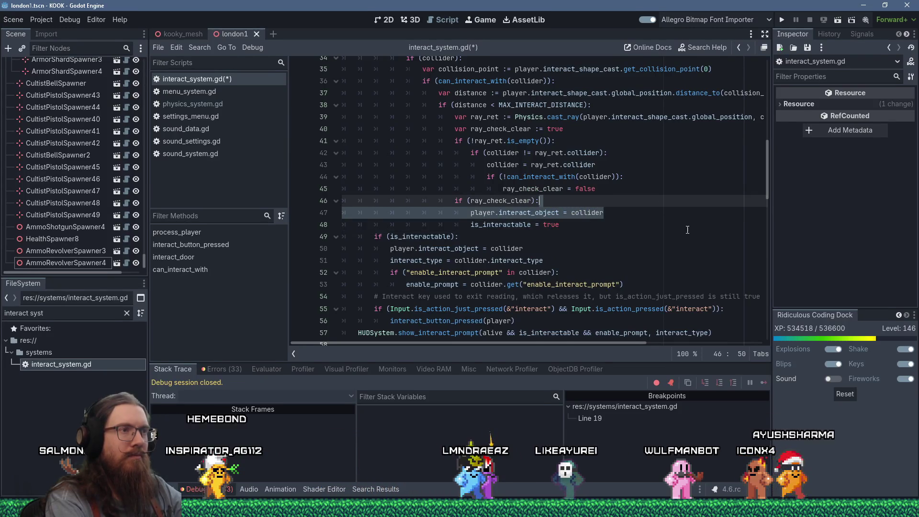
{"action": "key", "text": "shift+Up"}
{"action": "key", "text": "Delete"}
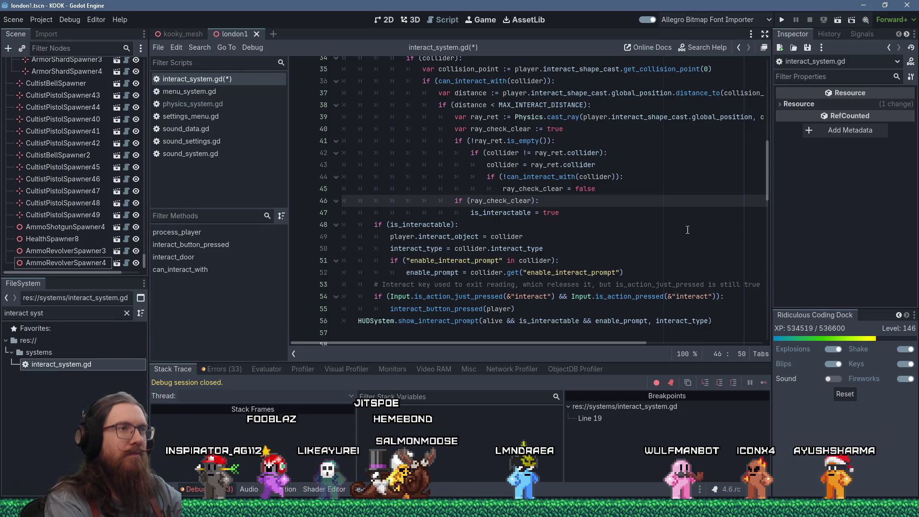
{"action": "key", "text": "Up"}
{"action": "key", "text": "Up"}
{"action": "key", "text": "Up"}
{"action": "key", "text": "Down"}
{"action": "key", "text": "Down"}
{"action": "key", "text": "Down"}
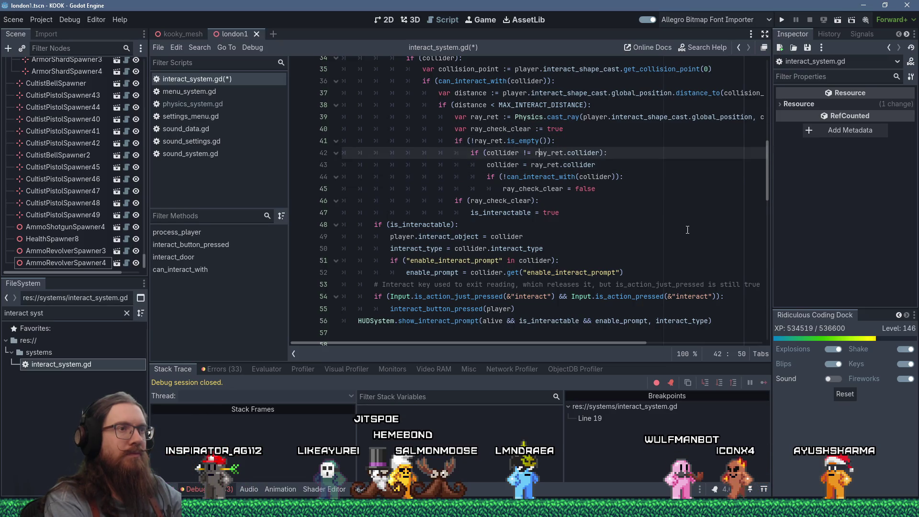
Try rewriting line 41 with '|| ray_ret.collider == collider || can_interact_with(', then undo it.
{"action": "key", "text": "Up"}
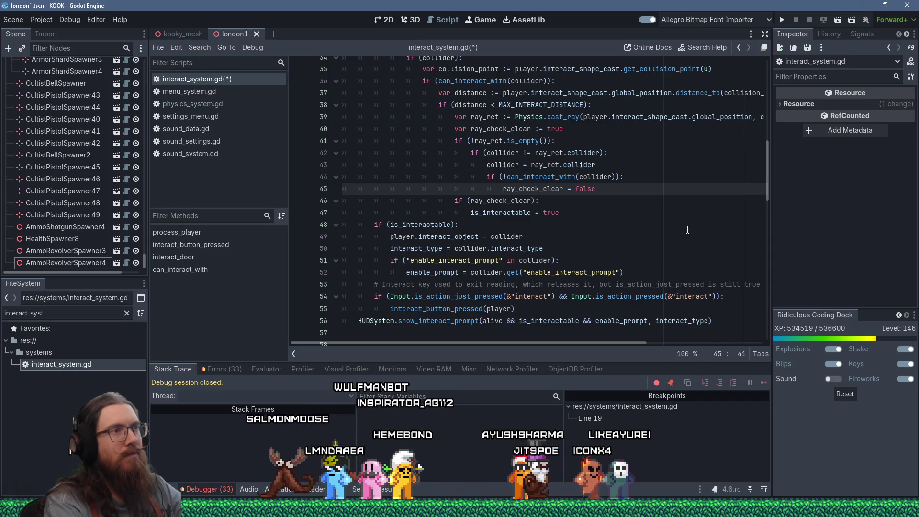
{"action": "key", "text": "Up"}
{"action": "key", "text": "Up"}
{"action": "key", "text": "Up"}
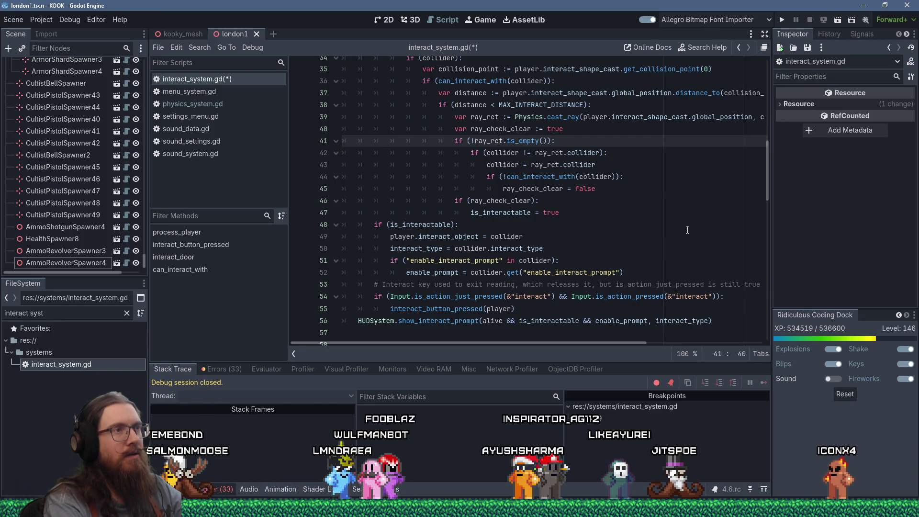
{"action": "key", "text": "Delete"}
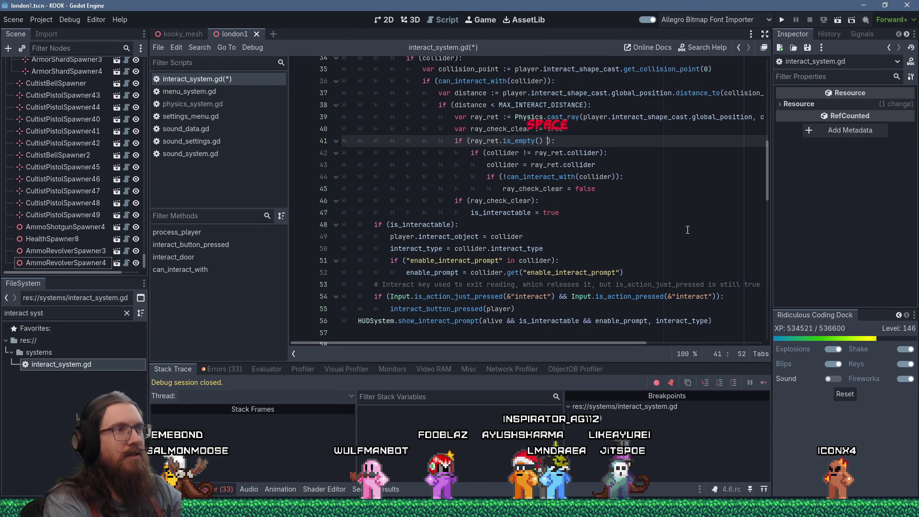
{"action": "type", "text": "|| ray_"}
{"action": "key", "text": "BackSpace"}
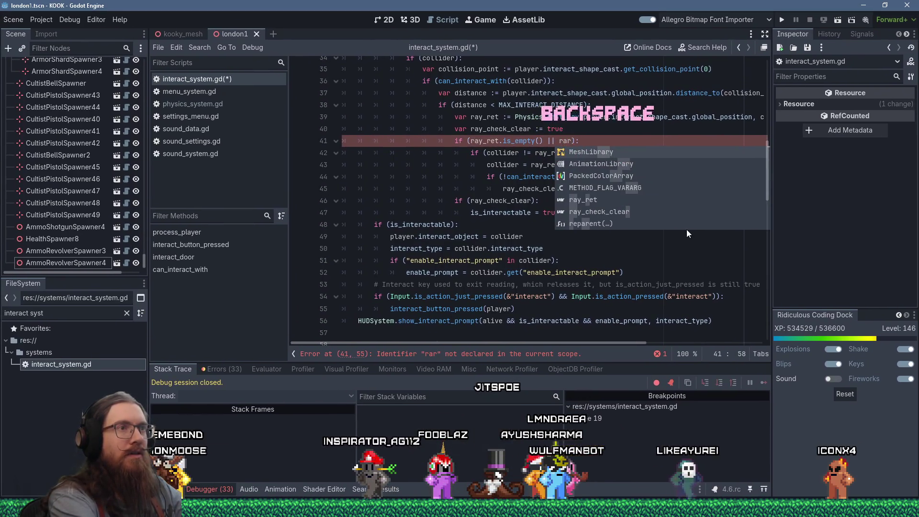
{"action": "type", "text": "R"}
{"action": "key", "text": "BackSpace"}
{"action": "type", "text": "_ret."}
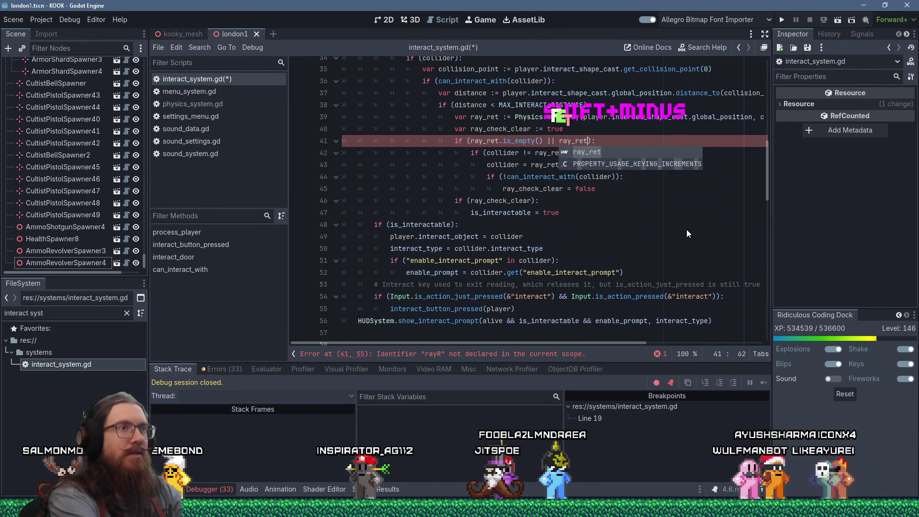
{"action": "type", "text": "collider)"}
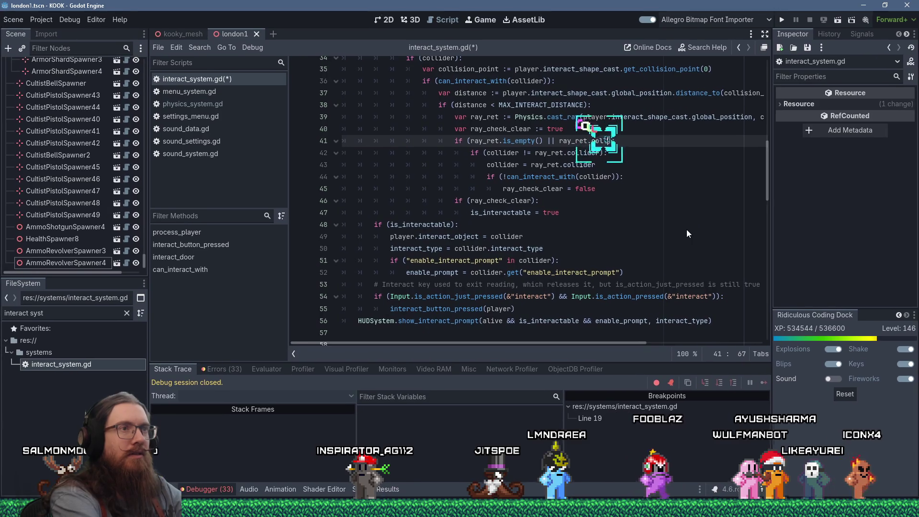
{"action": "type", "text": " == collid"}
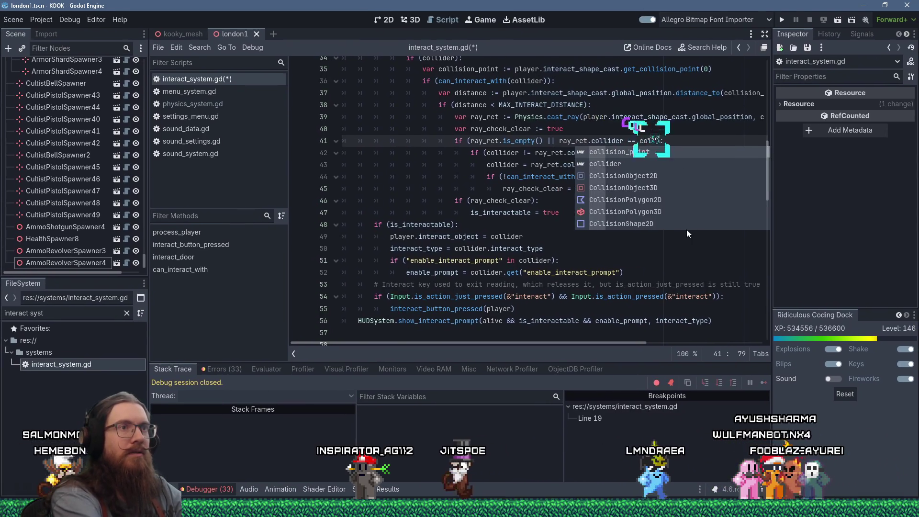
{"action": "type", "text": "er || "}
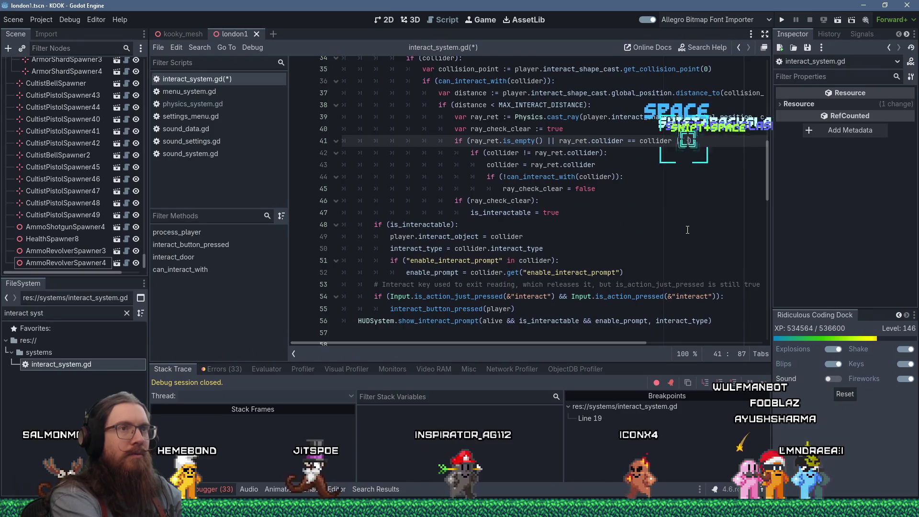
{"action": "type", "text": "can_inter"}
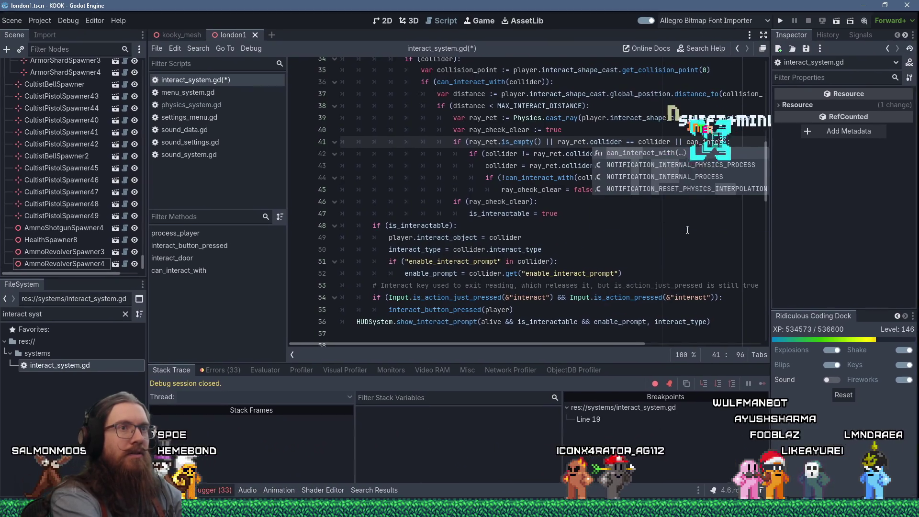
{"action": "type", "text": "act_with()):"}
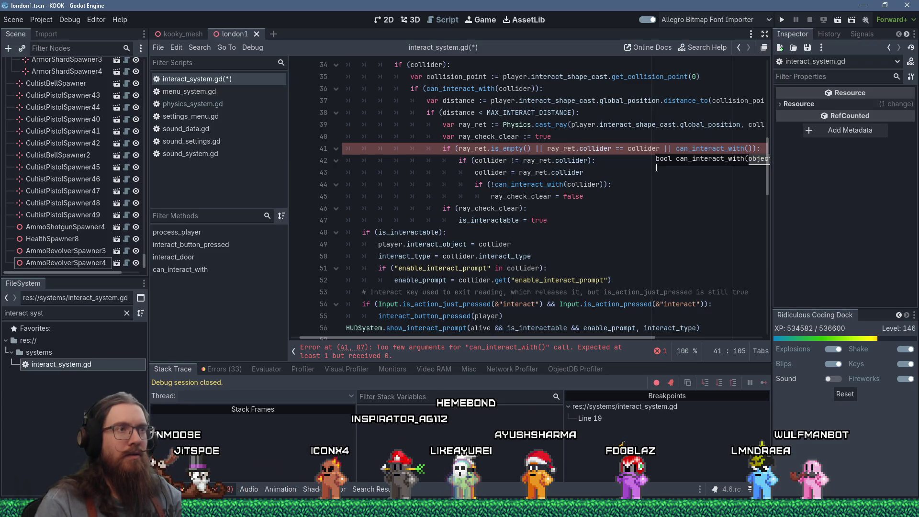
{"action": "key", "text": "ctrl+z"}
{"action": "key", "text": "ctrl+z"}
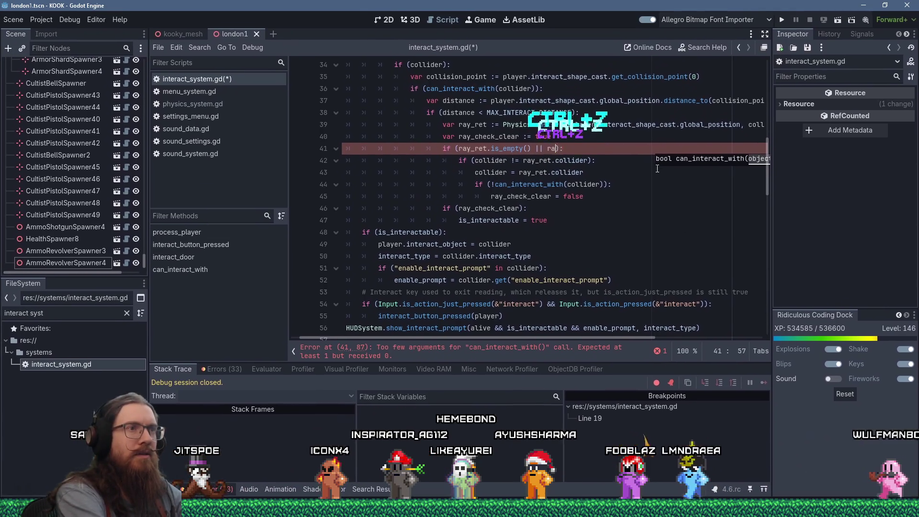
{"action": "key", "text": "ctrl+z"}
{"action": "key", "text": "ctrl+z"}
{"action": "key", "text": "ctrl+z"}
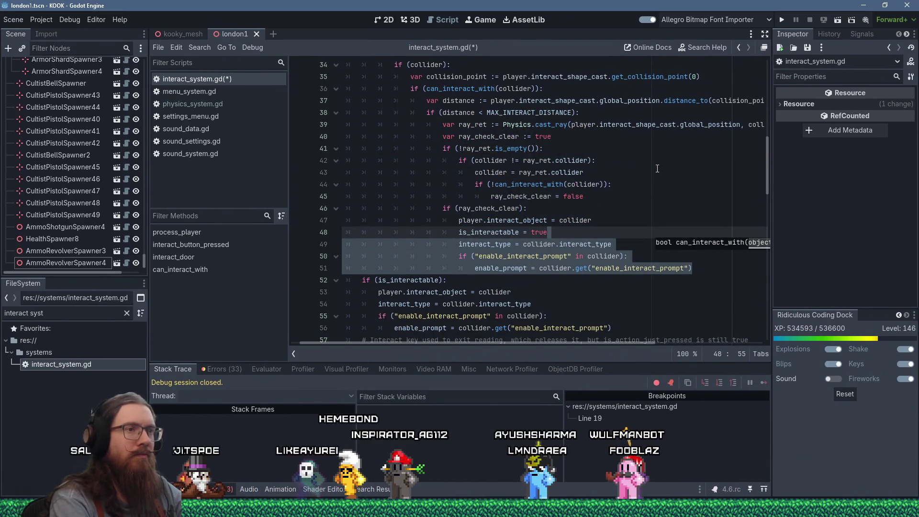
Delete the duplicated prompt lines 49–51 and the 'player.interact_object = collider' line 47.
{"action": "key", "text": "Delete"}
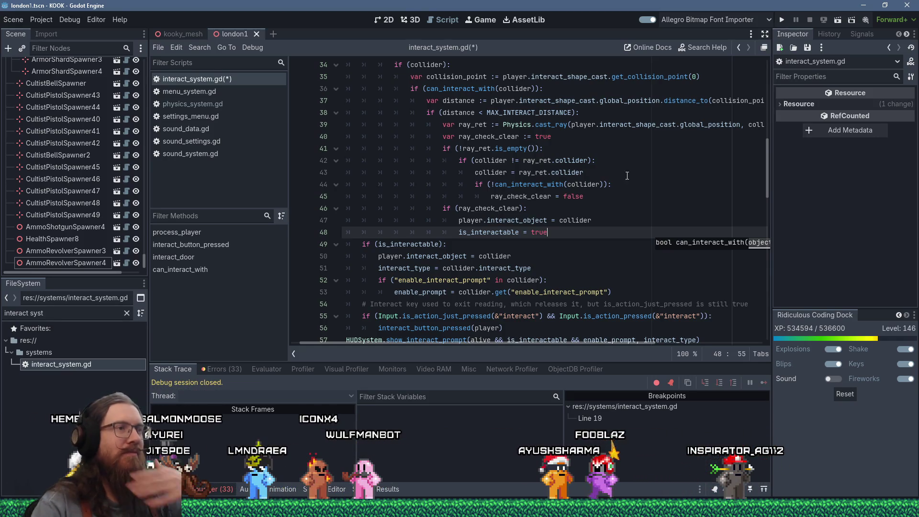
{"action": "scroll", "coordinate": [600, 207], "scroll_direction": "down", "scroll_amount": 1}
{"action": "left_click_drag", "start_coordinate": [605, 183], "coordinate": [605, 178]}
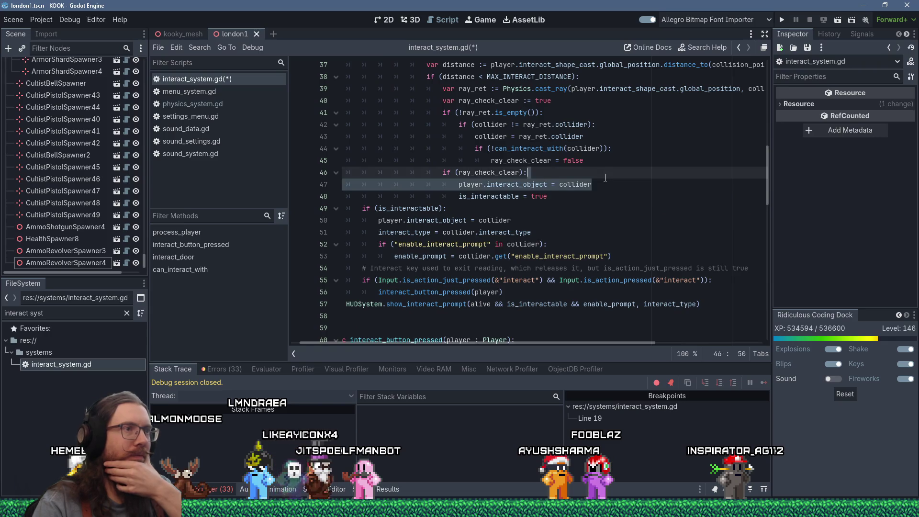
{"action": "key", "text": "Delete"}
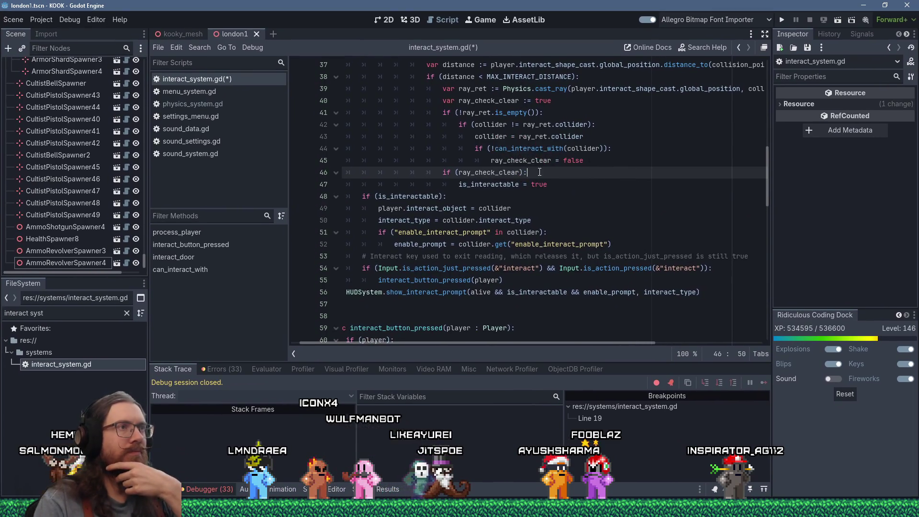
{"action": "scroll", "coordinate": [539, 172], "scroll_direction": "up", "scroll_amount": 4}
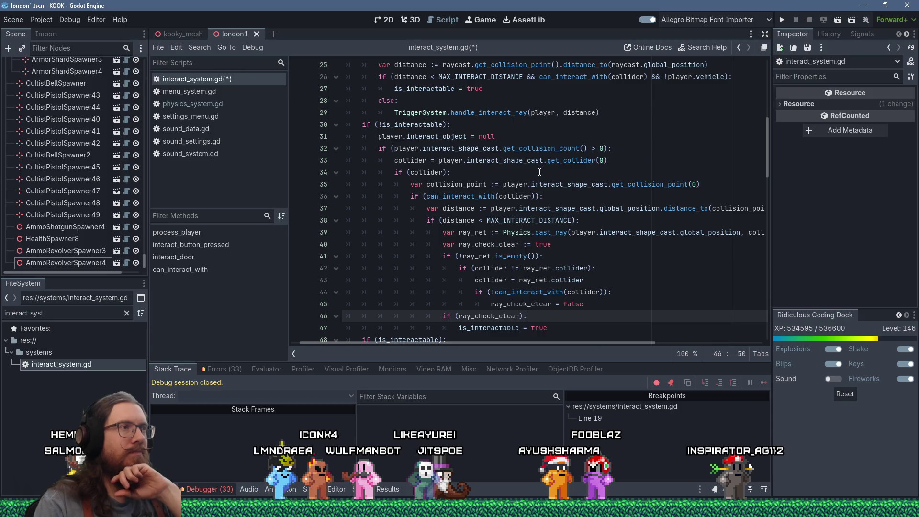
Start a '# First check the exact raycast' comment on a new line below the collider line.
{"action": "scroll", "coordinate": [540, 173], "scroll_direction": "up", "scroll_amount": 4}
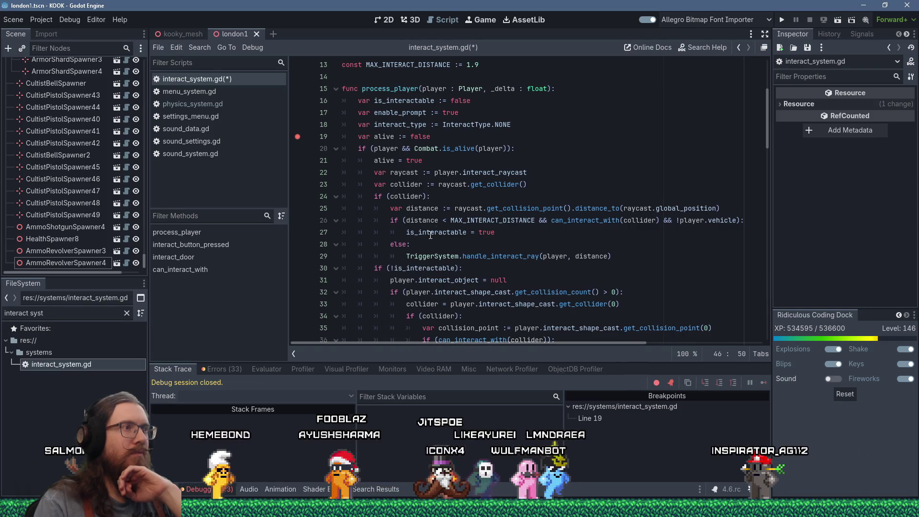
{"action": "left_click", "coordinate": [544, 183]}
{"action": "key", "text": "Return"}
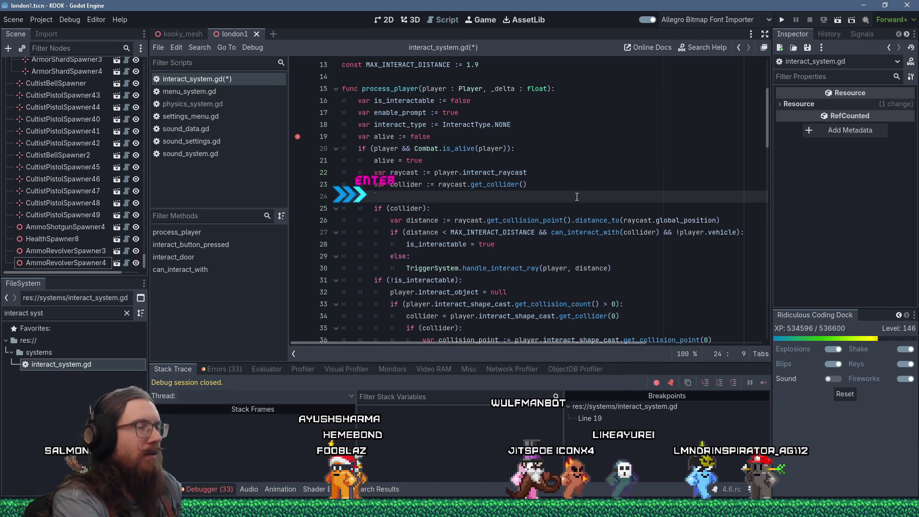
{"action": "type", "text": "# First check the exact raycast"}
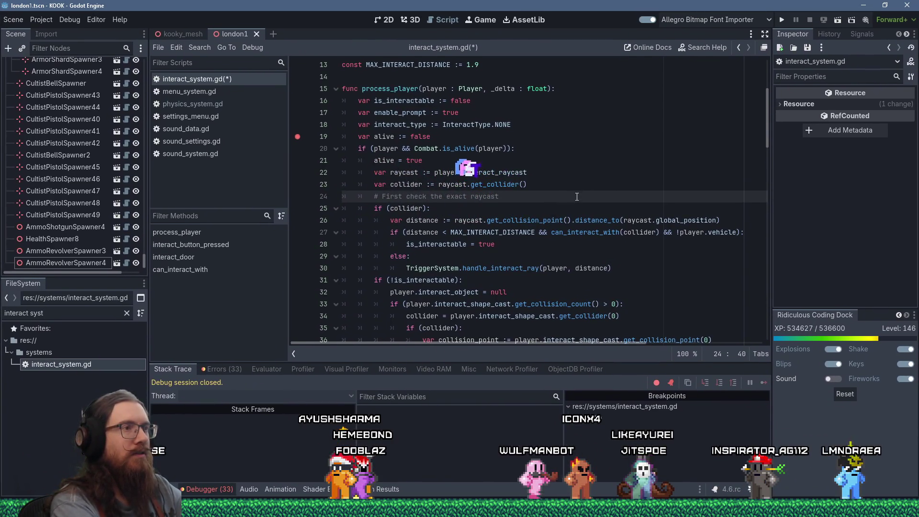
Add '# If the exact raycast doesn't hit something interactable' above the if (!is_interactable): check.
{"action": "key", "text": "Down"}
{"action": "key", "text": "Down"}
{"action": "key", "text": "Down"}
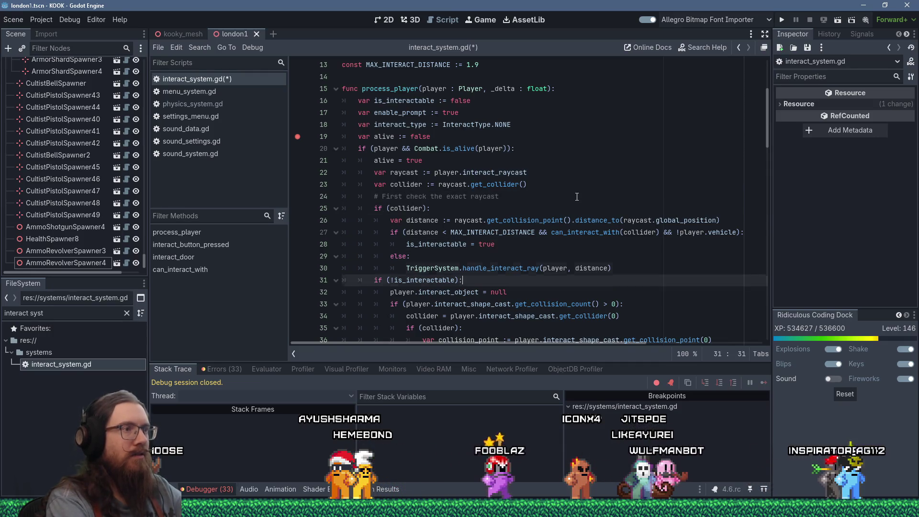
{"action": "key", "text": "Up"}
{"action": "key", "text": "Home"}
{"action": "key", "text": "Return"}
{"action": "key", "text": "Up"}
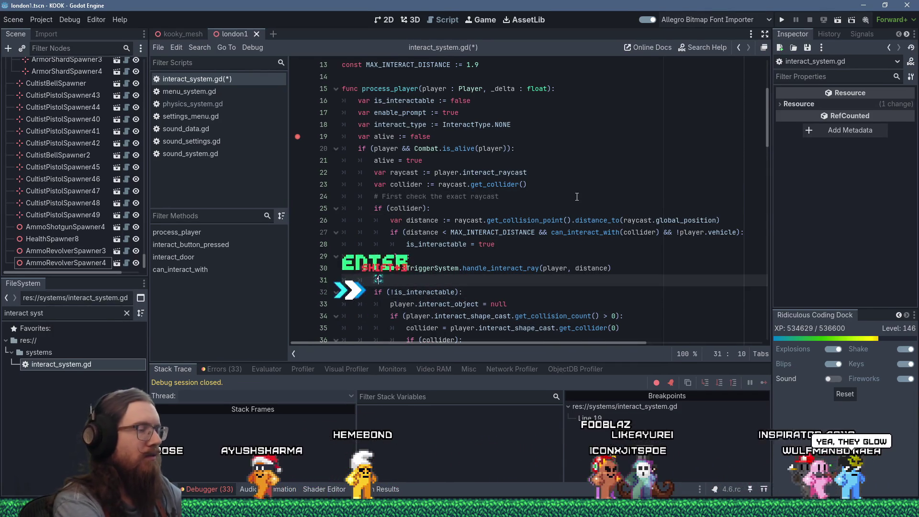
{"action": "type", "text": "# If the exact rayc"}
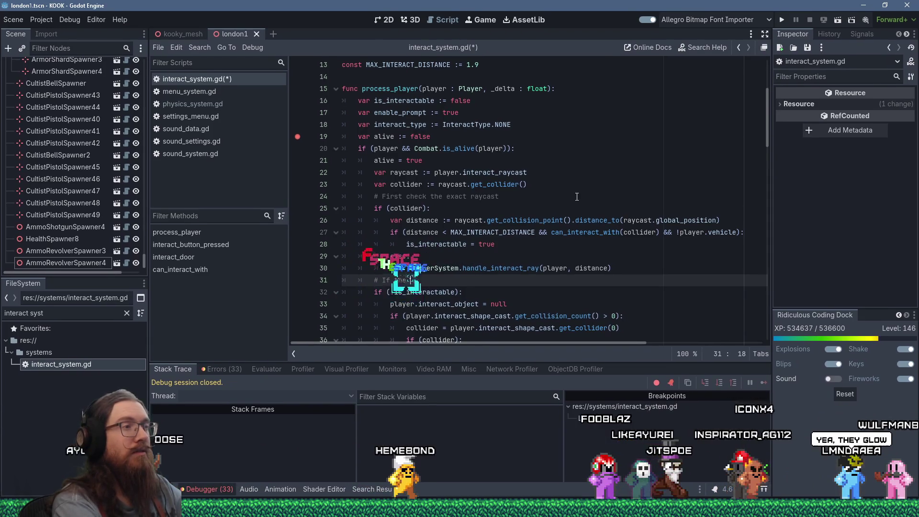
{"action": "type", "text": "ast doesn't h"}
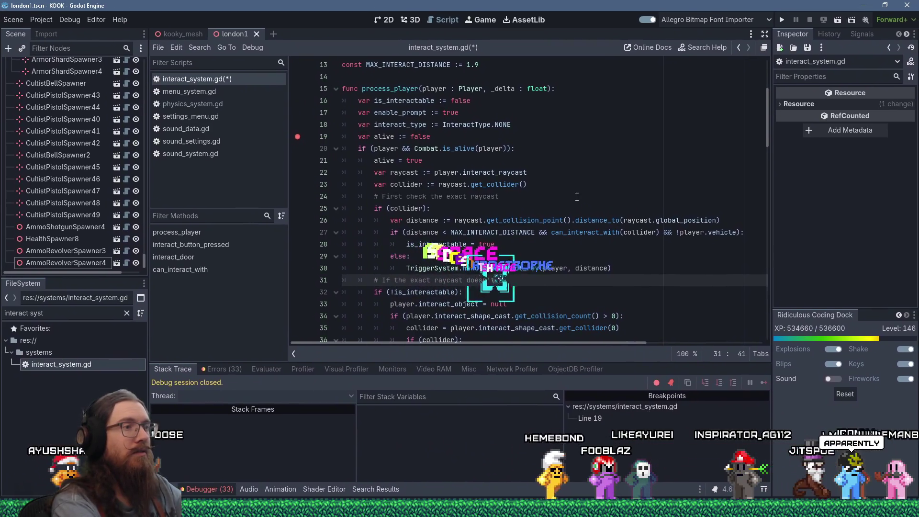
{"action": "type", "text": "it something interactable"}
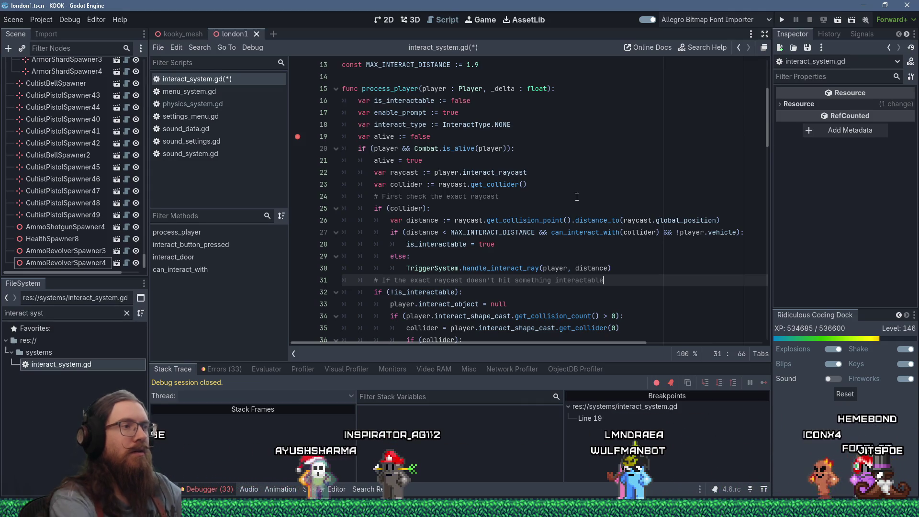
{"action": "scroll", "coordinate": [615, 242], "scroll_direction": "down", "scroll_amount": 1}
{"action": "left_click_drag", "start_coordinate": [618, 230], "coordinate": [615, 210]}
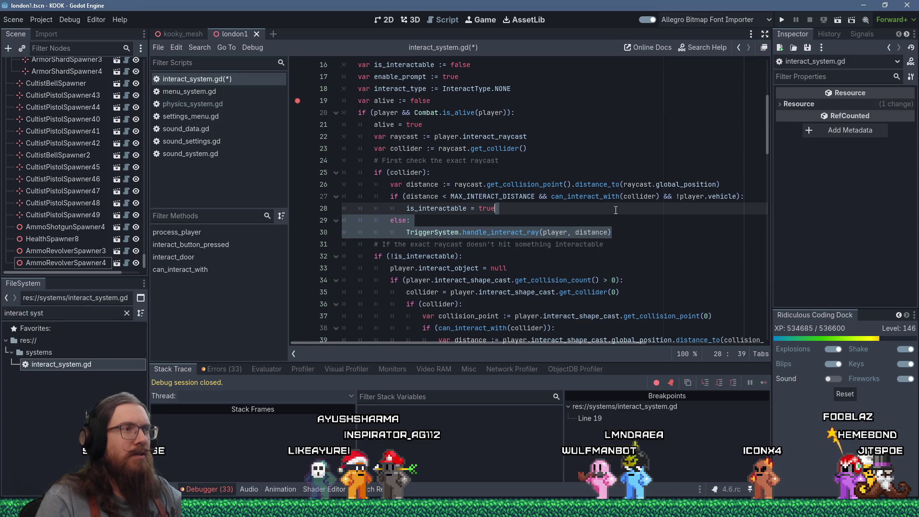
Inspect handle_interact_ray's definition in trigger_system.gd, then return to interact_system.gd line 30.
{"action": "scroll", "coordinate": [616, 211], "scroll_direction": "down", "scroll_amount": 2}
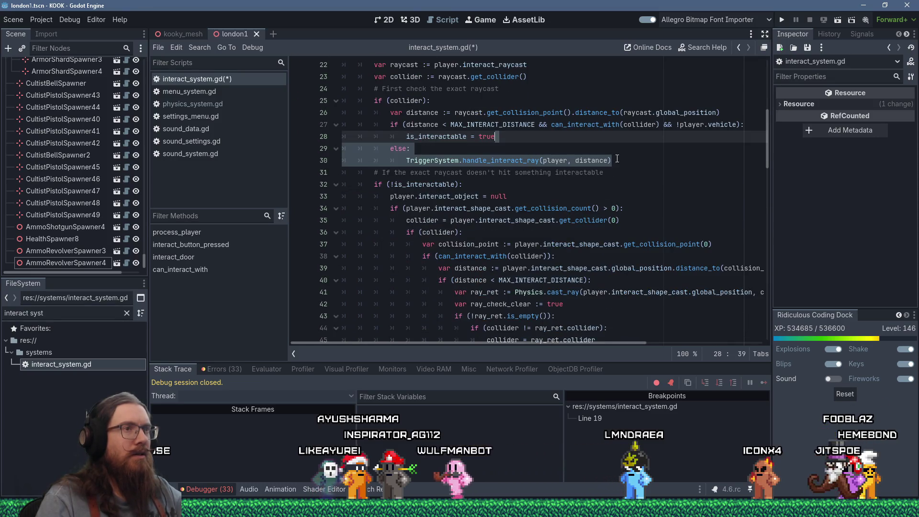
{"action": "scroll", "coordinate": [624, 157], "scroll_direction": "up", "scroll_amount": 1}
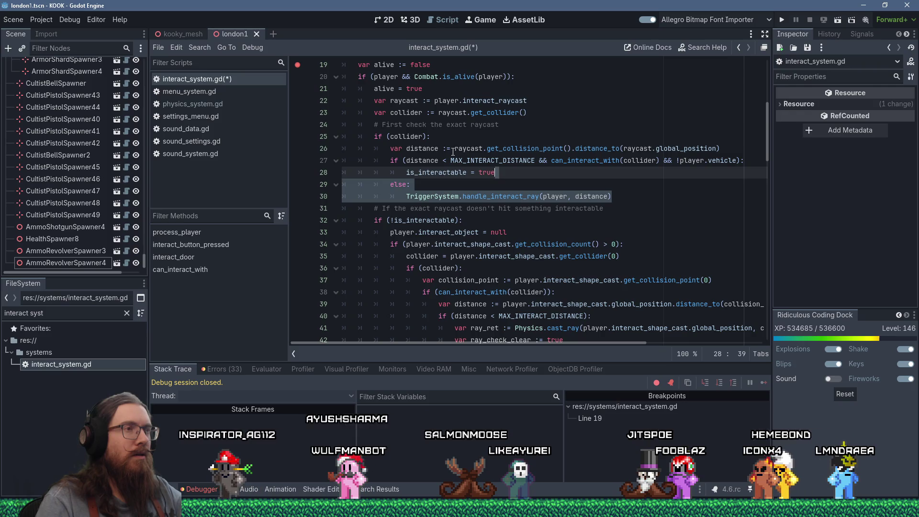
{"action": "left_click", "coordinate": [506, 201]}
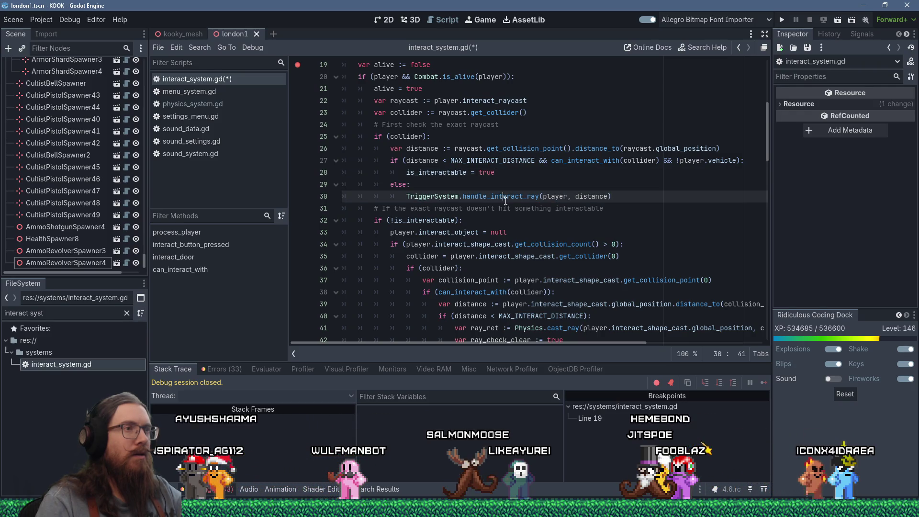
{"action": "left_click", "coordinate": [519, 201], "text": "ctrl"}
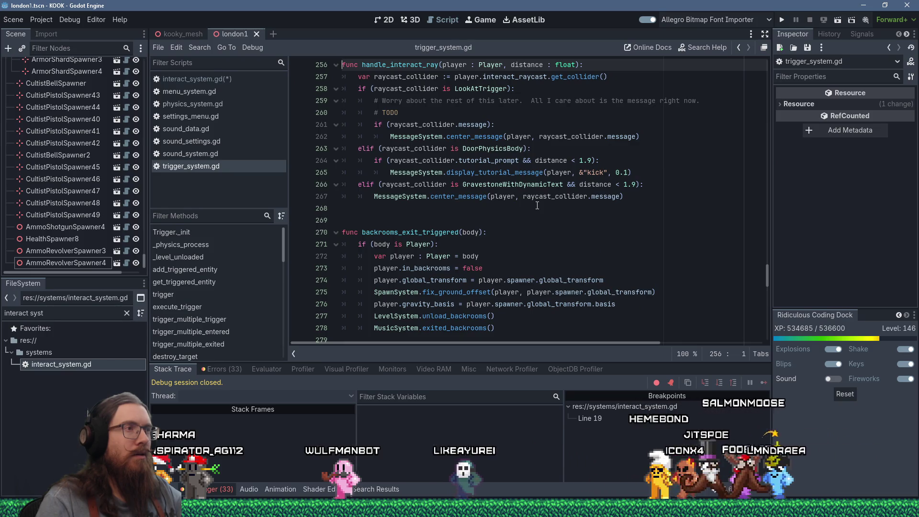
{"action": "scroll", "coordinate": [514, 215], "scroll_direction": "up", "scroll_amount": 20}
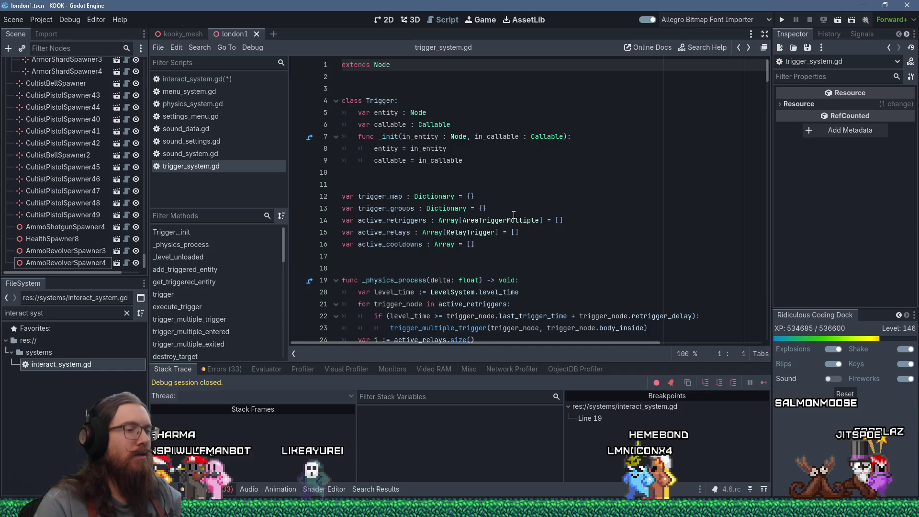
{"action": "key", "text": "alt+Left"}
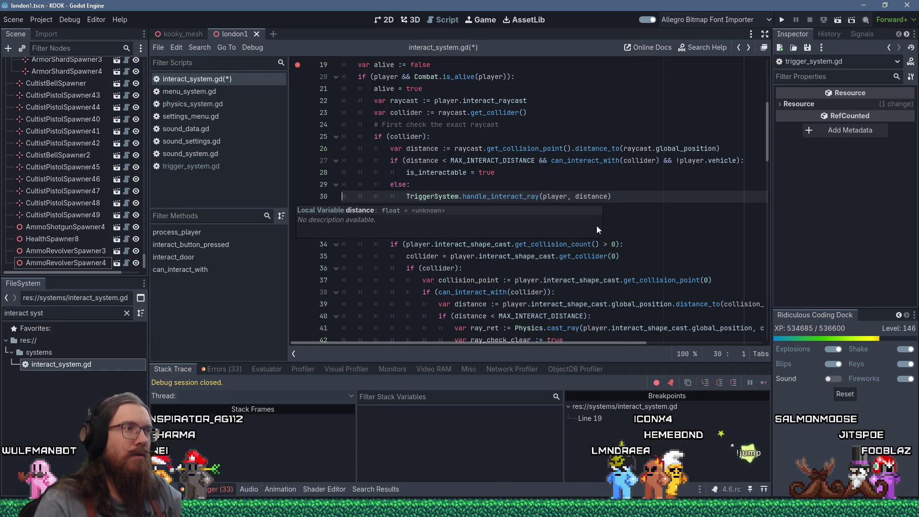
{"action": "scroll", "coordinate": [417, 161], "scroll_direction": "down", "scroll_amount": 3}
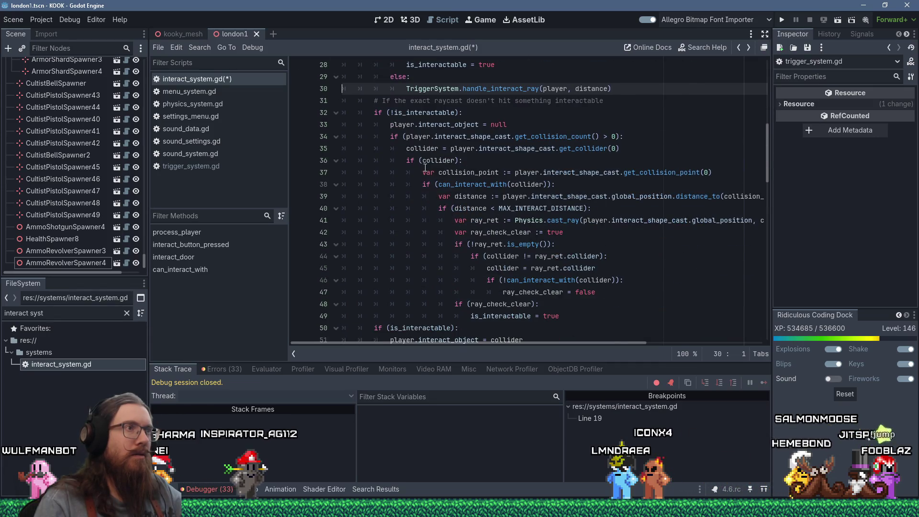
Append 'check the shager shape cast' to the line 31 comment.
{"action": "scroll", "coordinate": [455, 159], "scroll_direction": "up", "scroll_amount": 1}
{"action": "left_click", "coordinate": [633, 139]}
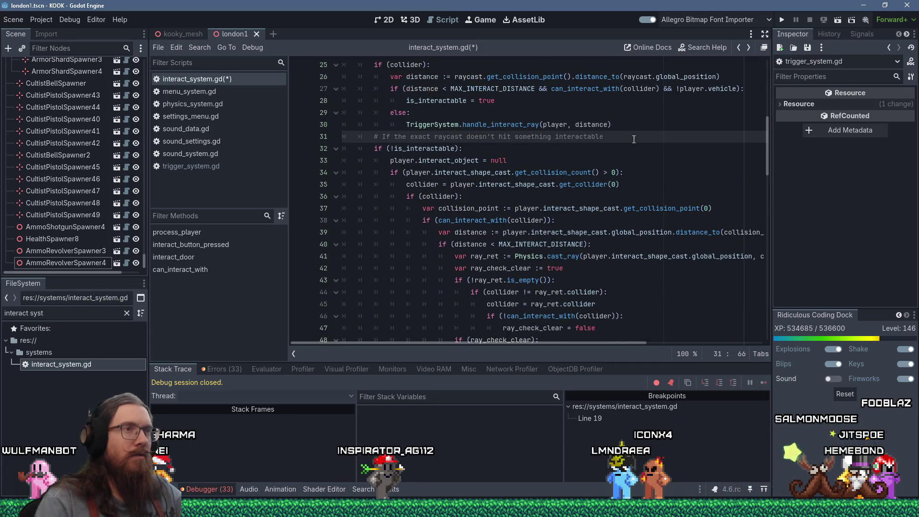
{"action": "type", "text": "check the sha"}
{"action": "type", "text": "ger shape cast"}
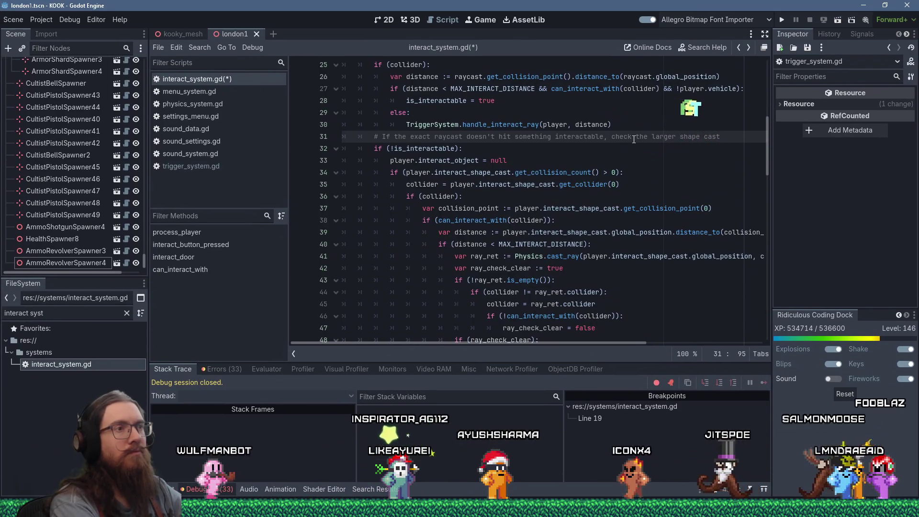
Add a comment before the ray_ret line about needing line of sight, so nothing behind walls interacts.
{"action": "scroll", "coordinate": [472, 176], "scroll_direction": "down", "scroll_amount": 1}
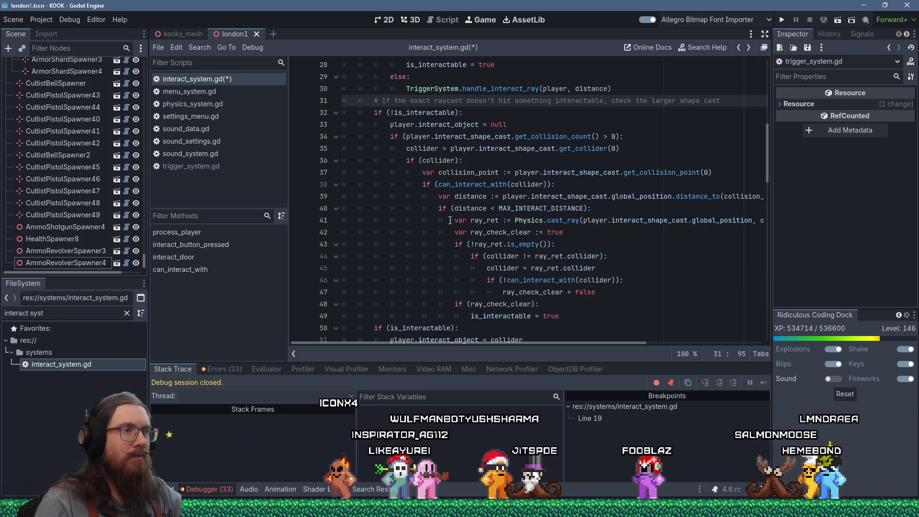
{"action": "left_click", "coordinate": [550, 221]}
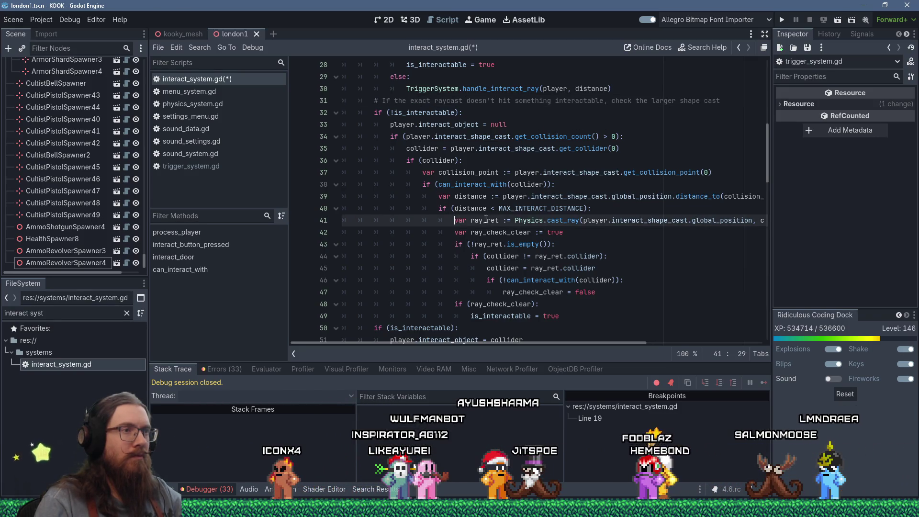
{"action": "left_click", "coordinate": [644, 212]}
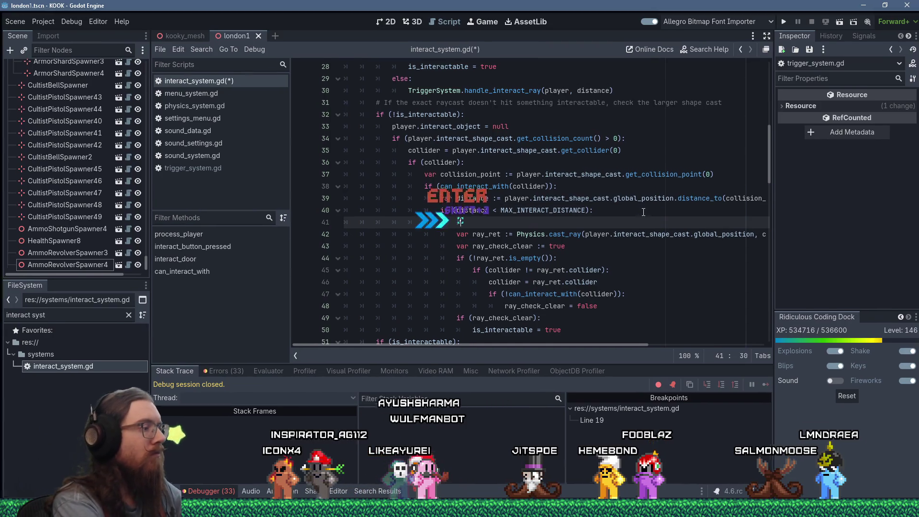
{"action": "type", "text": "# Make sure we have line of sight "}
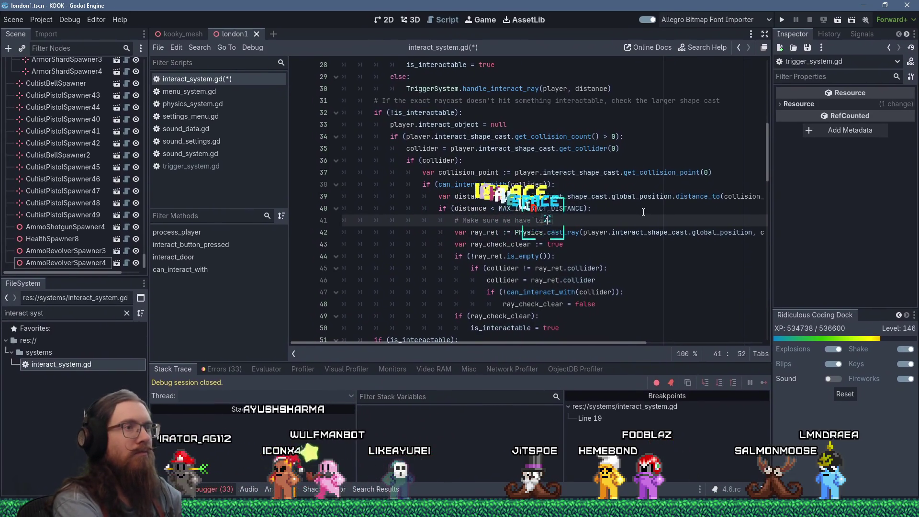
{"action": "type", "text": "so"}
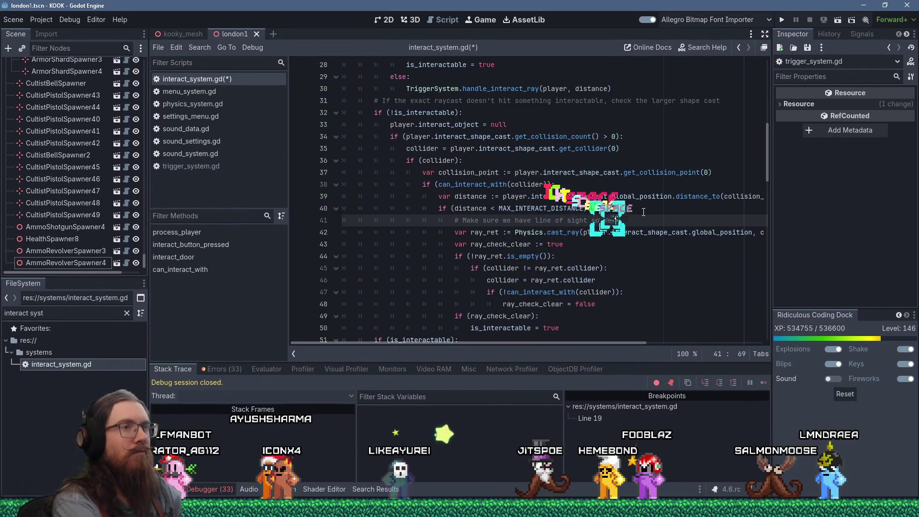
{"action": "type", "text": " we can't interact thth things behind the"}
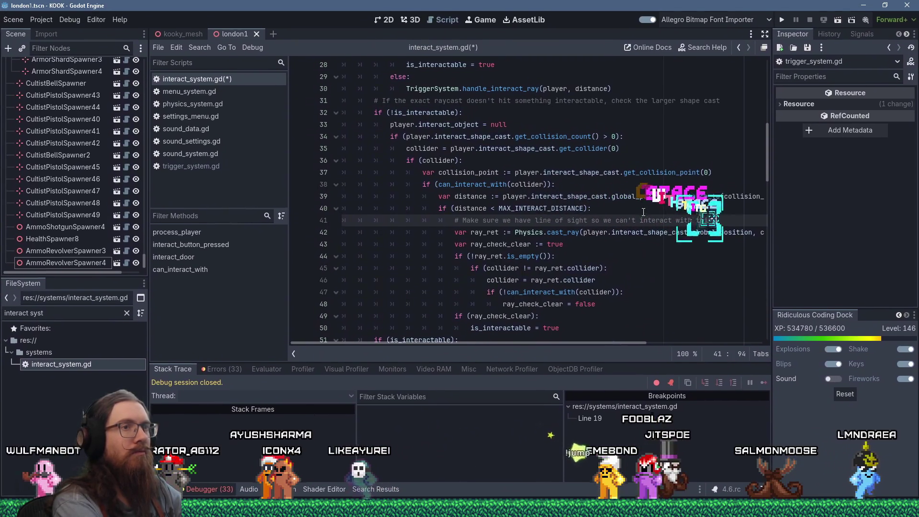
{"action": "key", "text": "BackSpace"}
{"action": "key", "text": "BackSpace"}
{"action": "key", "text": "BackSpace"}
{"action": "type", "text": "walls."}
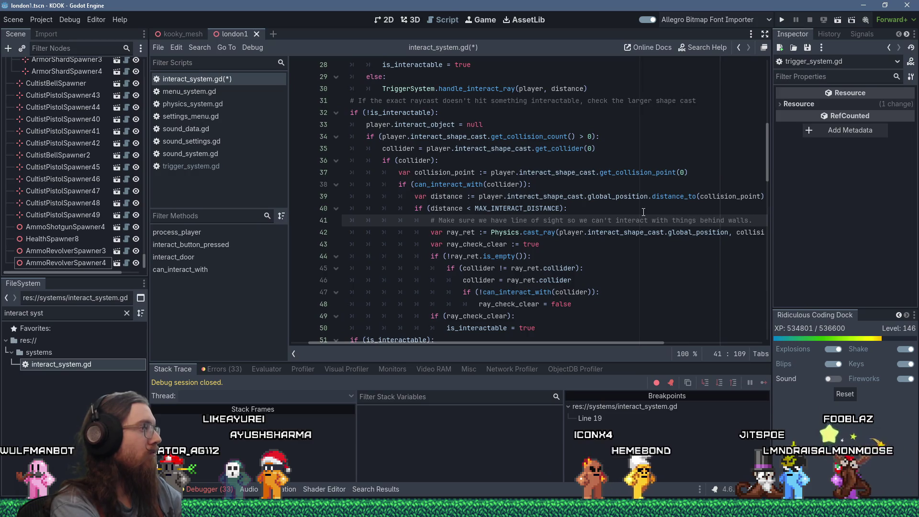
Save interact_system.gd with Ctrl+S and run the project.
{"action": "key", "text": "Home"}
{"action": "key", "text": "Home"}
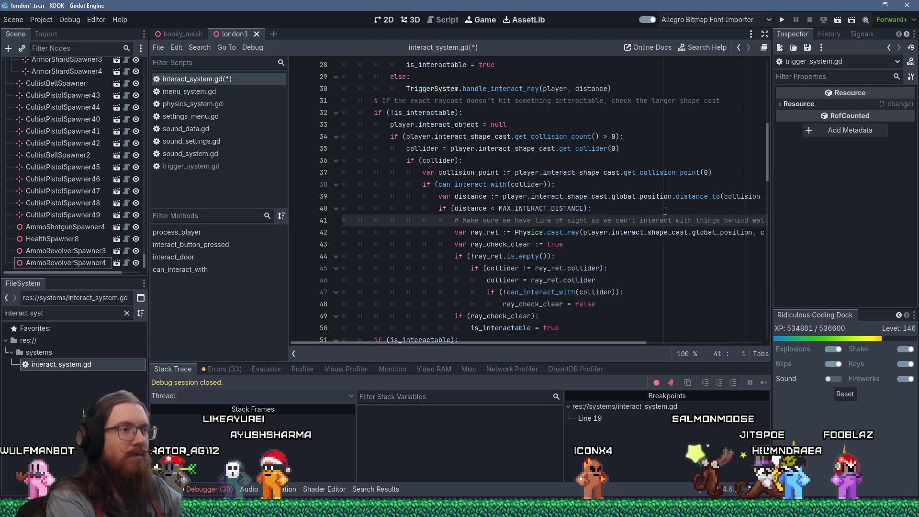
{"action": "key", "text": "Down"}
{"action": "key", "text": "Down"}
{"action": "key", "text": "Down"}
{"action": "key", "text": "ctrl+s"}
{"action": "scroll", "coordinate": [664, 166], "scroll_direction": "down", "scroll_amount": 4}
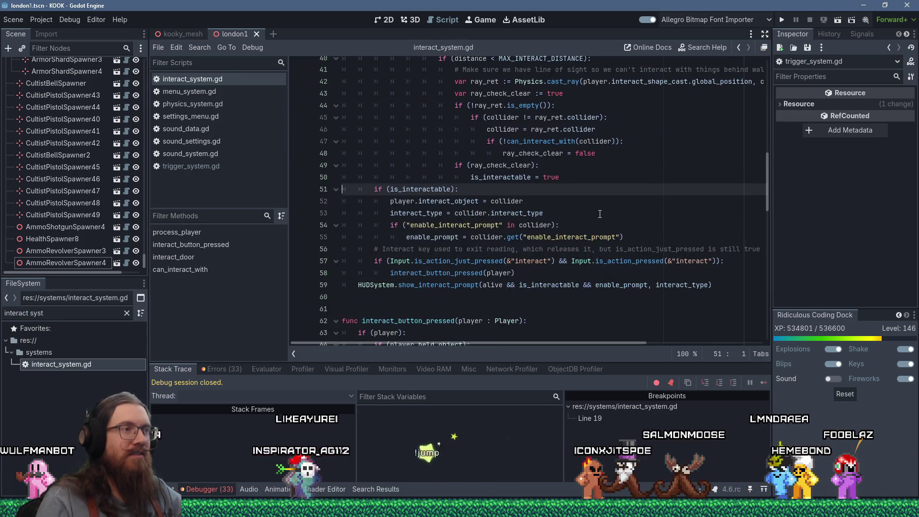
{"action": "left_click", "coordinate": [779, 22]}
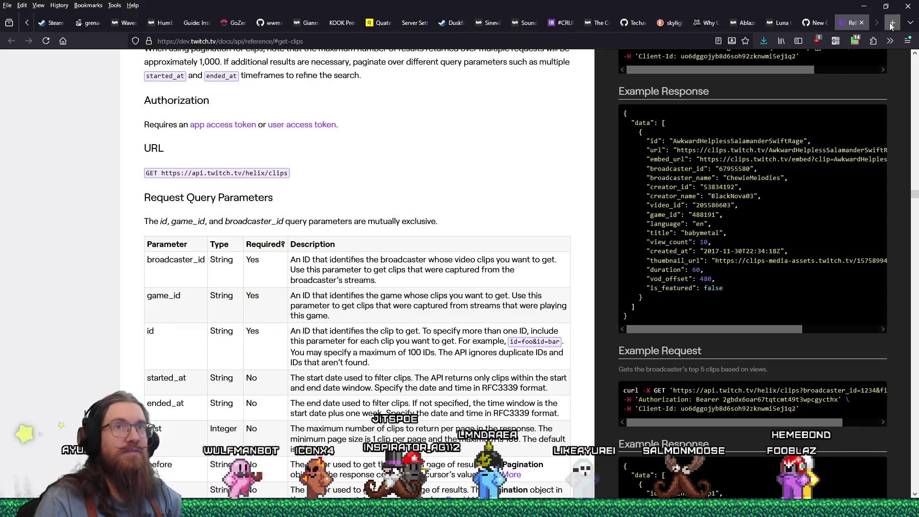
Search the web for 'firefly larve' in a new Firefox tab.
{"action": "key", "text": "ctrl+t"}
{"action": "type", "text": "firefly larve"}
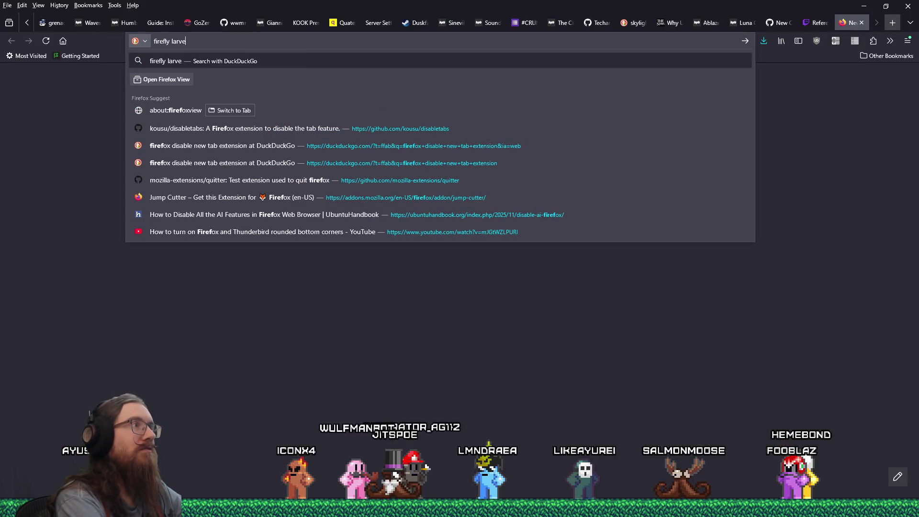
{"action": "key", "text": "Return"}
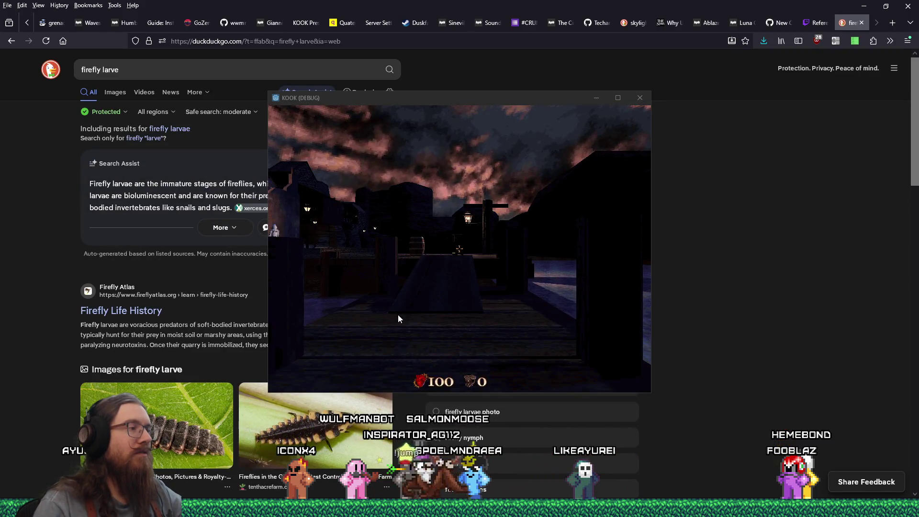
Bring the DuckDuckGo results page back to the front and scroll through the results.
{"action": "left_click", "coordinate": [639, 358]}
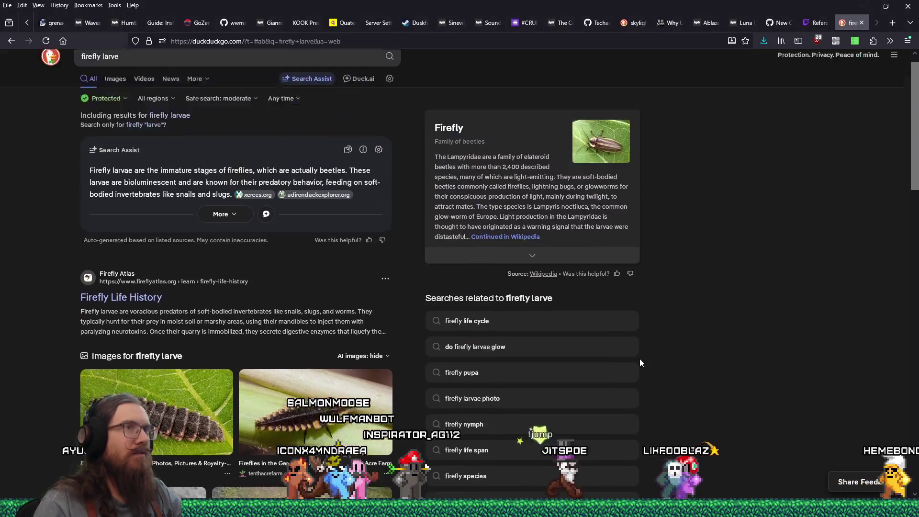
{"action": "scroll", "coordinate": [640, 359], "scroll_direction": "down", "scroll_amount": 5}
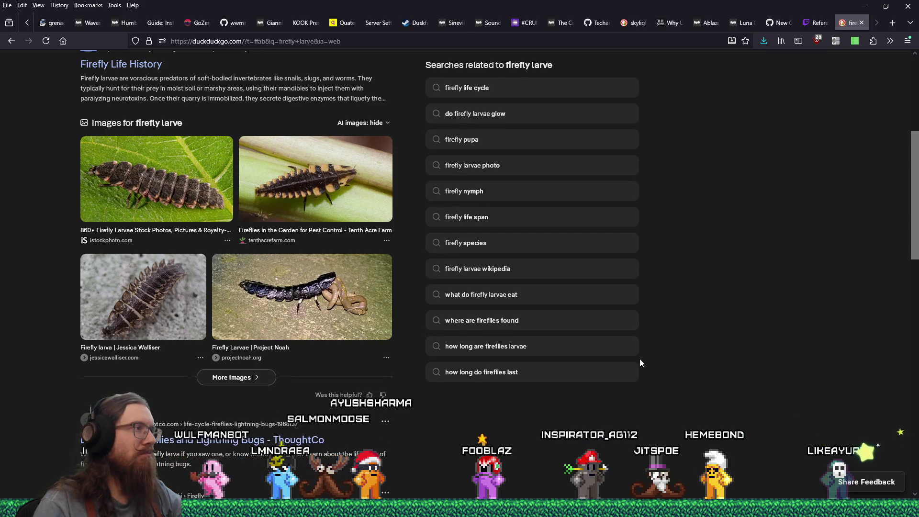
{"action": "scroll", "coordinate": [640, 361], "scroll_direction": "down", "scroll_amount": 6}
{"action": "scroll", "coordinate": [640, 361], "scroll_direction": "up", "scroll_amount": 8}
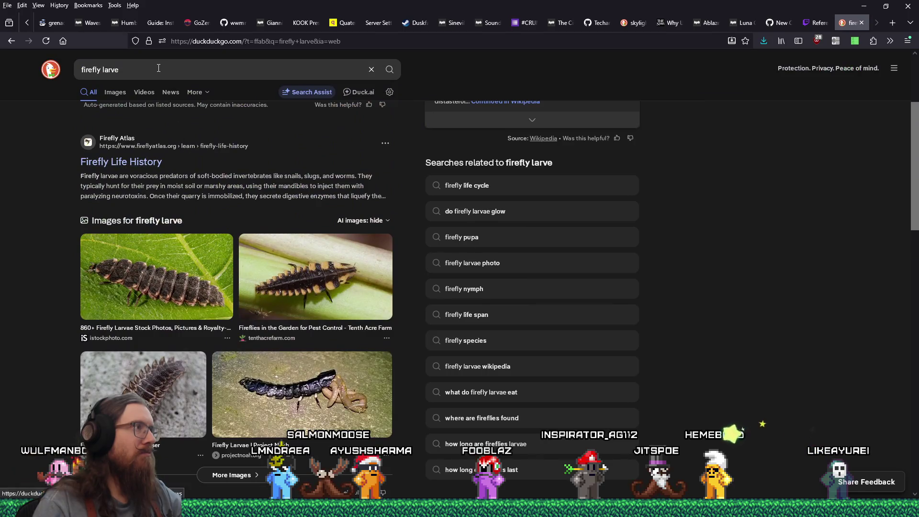
Refine the search to 'firefly larve glow' and scroll down to the glowing-larvae images.
{"action": "left_click", "coordinate": [159, 69]}
{"action": "type", "text": "glow"}
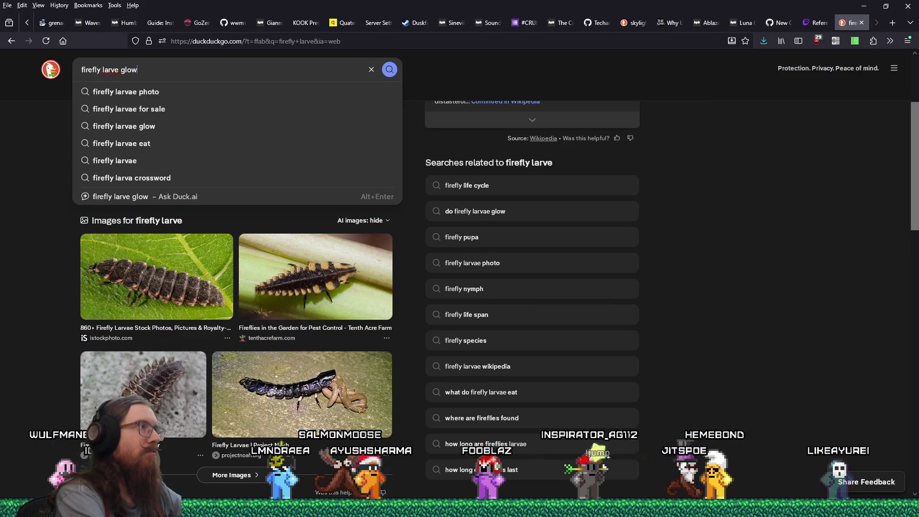
{"action": "key", "text": "Return"}
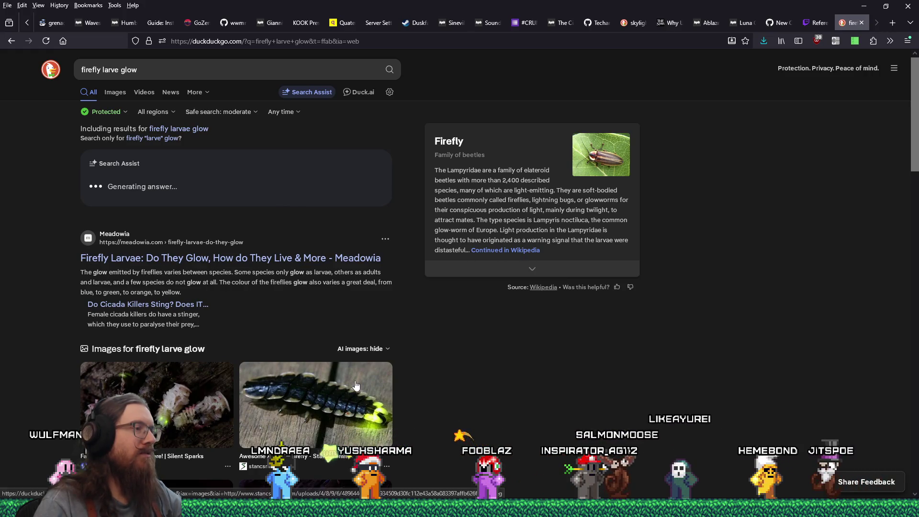
{"action": "scroll", "coordinate": [494, 389], "scroll_direction": "down", "scroll_amount": 3}
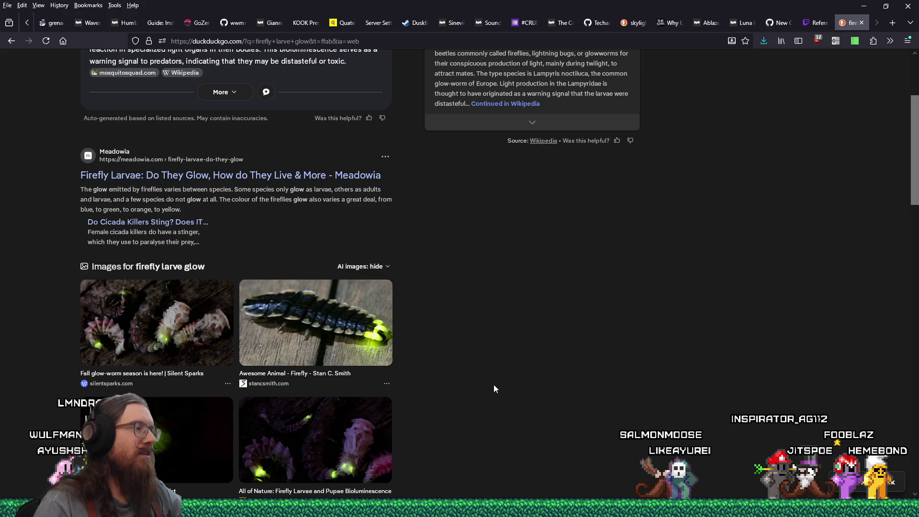
{"action": "scroll", "coordinate": [495, 389], "scroll_direction": "down", "scroll_amount": 2}
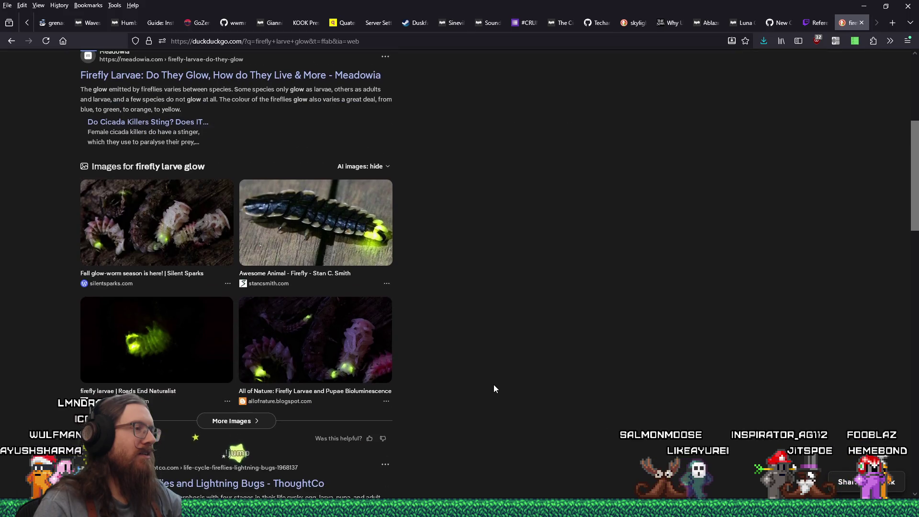
{"action": "scroll", "coordinate": [494, 389], "scroll_direction": "down", "scroll_amount": 8}
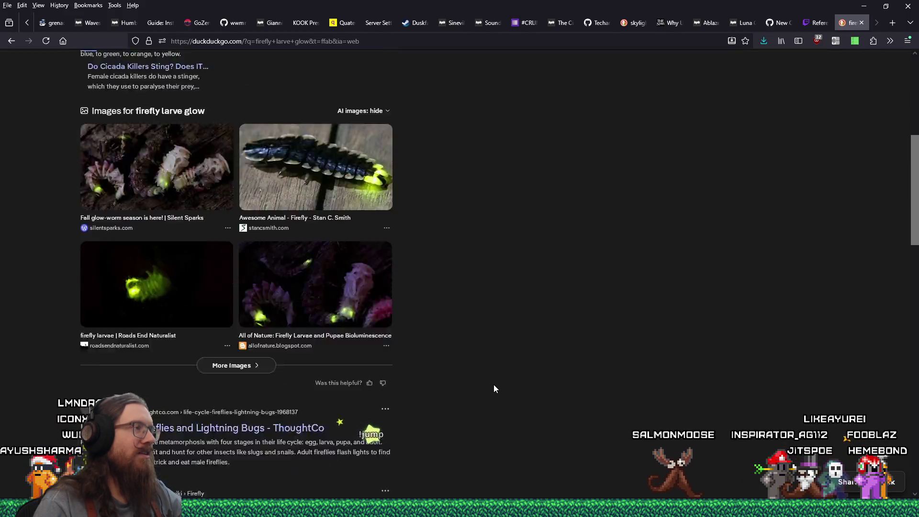
{"action": "scroll", "coordinate": [494, 389], "scroll_direction": "up", "scroll_amount": 7}
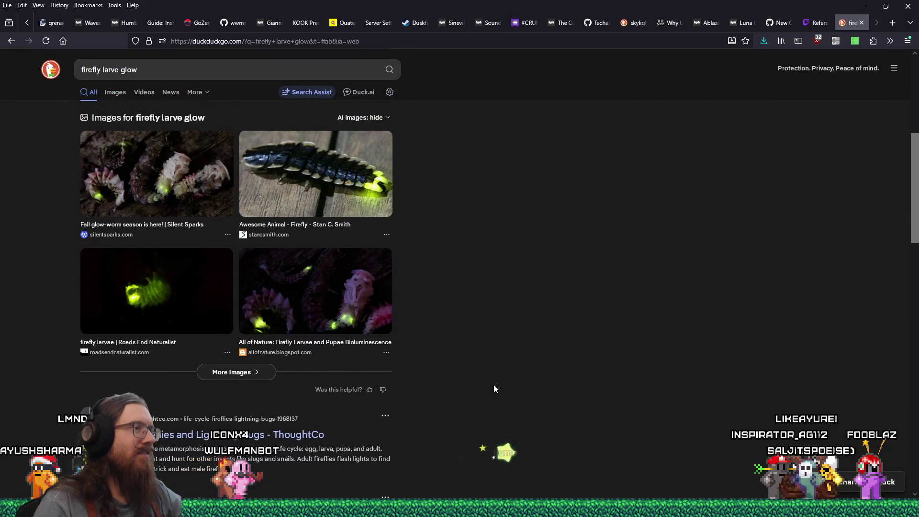
Preview the All of Nature firefly larvae and pupae photo and open the full-size file.
{"action": "left_click", "coordinate": [362, 316]}
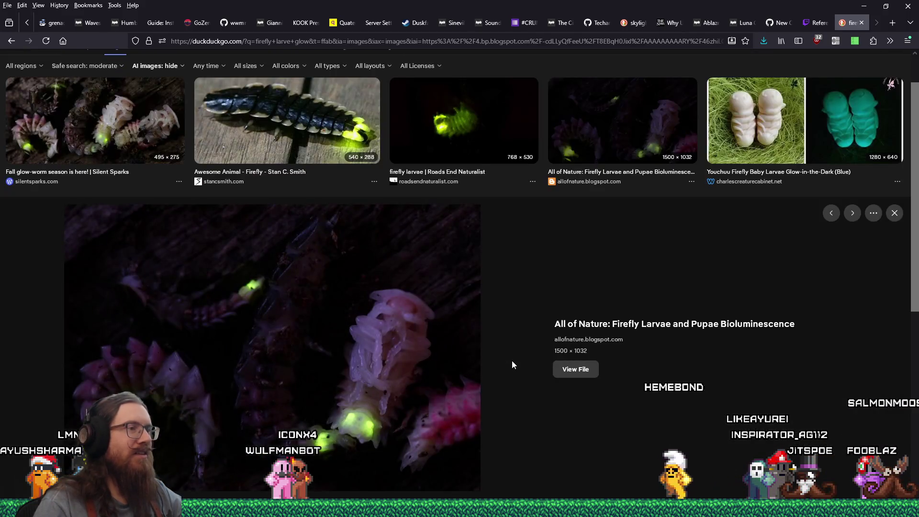
{"action": "scroll", "coordinate": [512, 365], "scroll_direction": "up", "scroll_amount": 1}
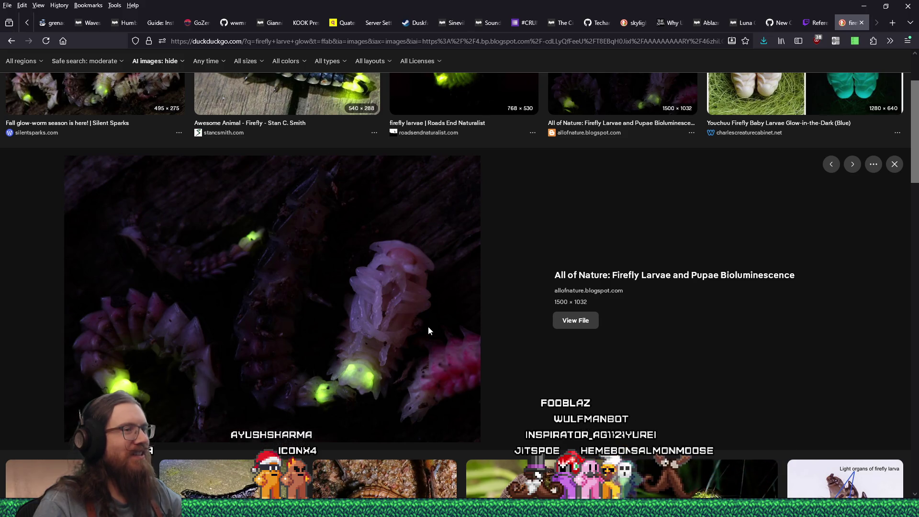
{"action": "left_click", "coordinate": [570, 320]}
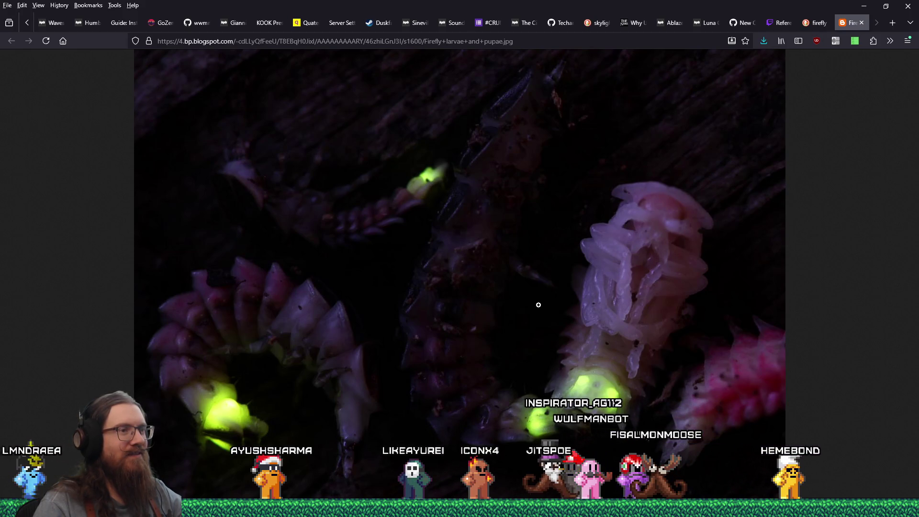
Save it as Firefly larvae and pupae.jpg in e:\images\inspiration\quakelike\enemies, then close the tab.
{"action": "right_click", "coordinate": [524, 290]}
{"action": "left_click", "coordinate": [540, 312]}
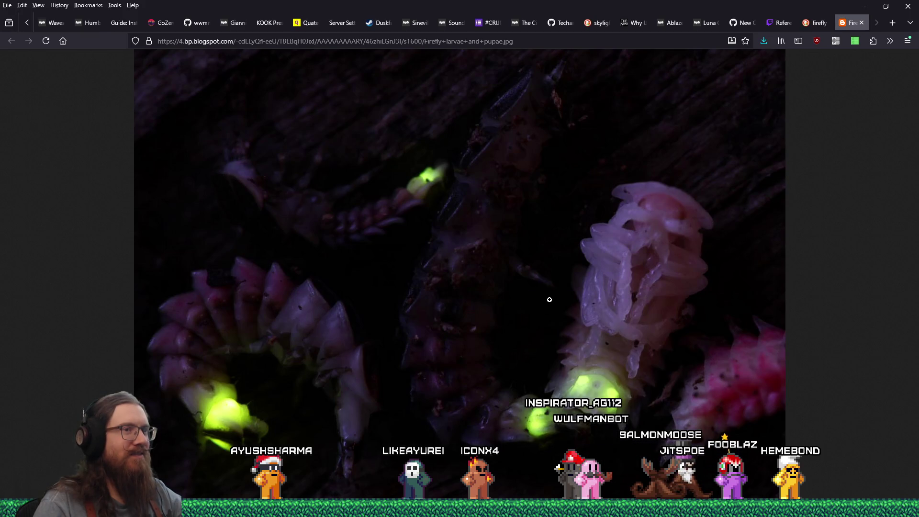
{"action": "type", "text": "e:\\im"}
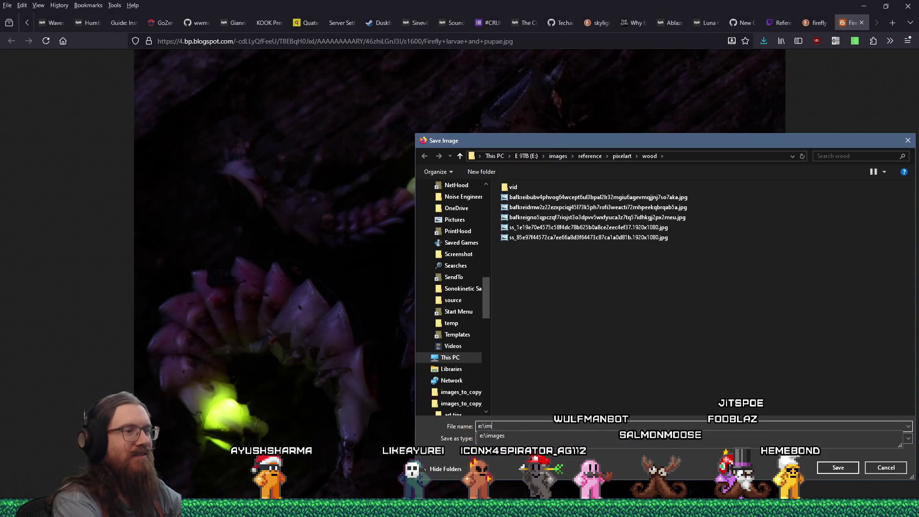
{"action": "type", "text": "ages\\inspi"}
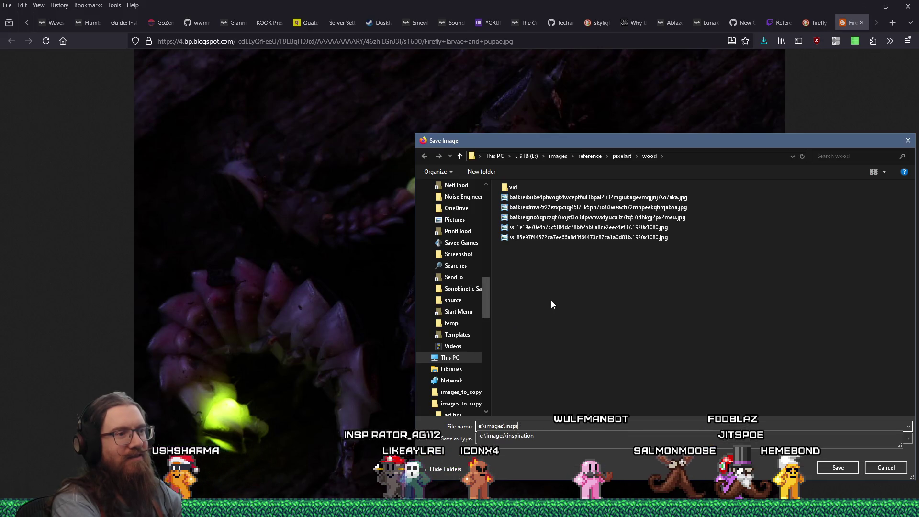
{"action": "type", "text": "ration\\quakelike\\enemies"}
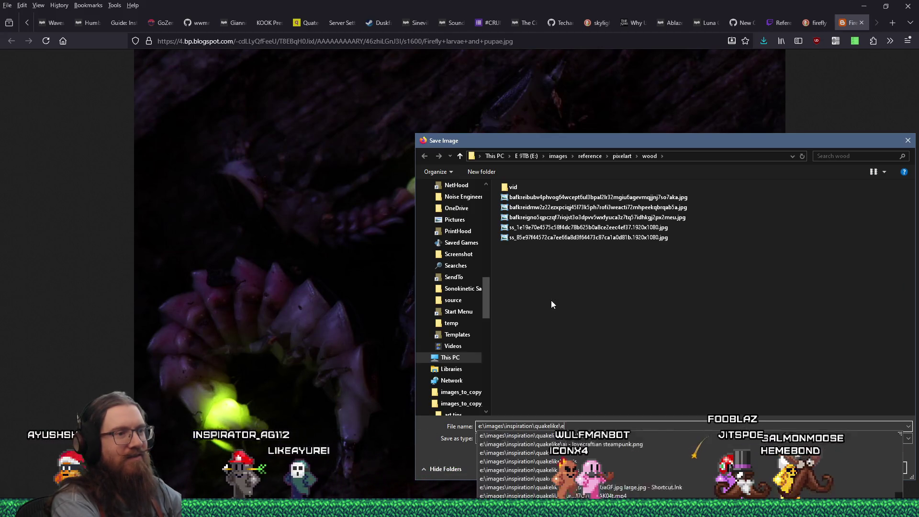
{"action": "key", "text": "Return"}
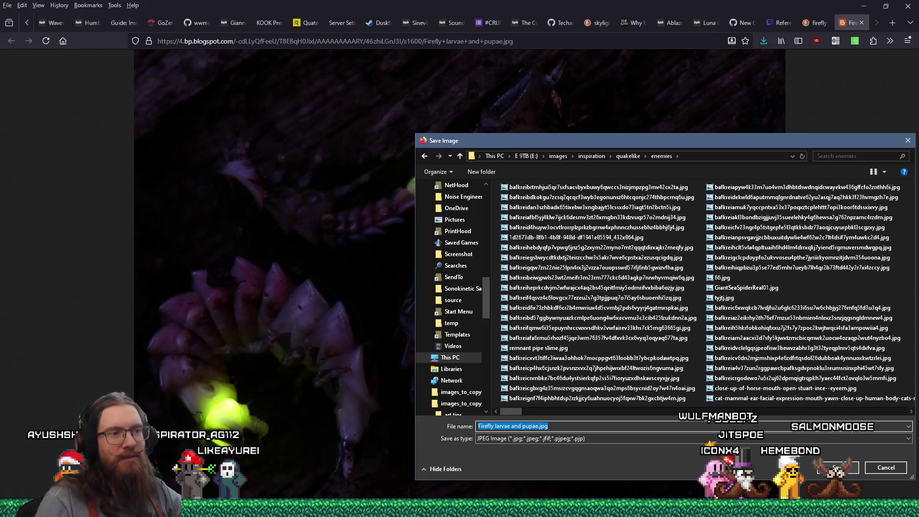
{"action": "key", "text": "Return"}
{"action": "left_click", "coordinate": [862, 22]}
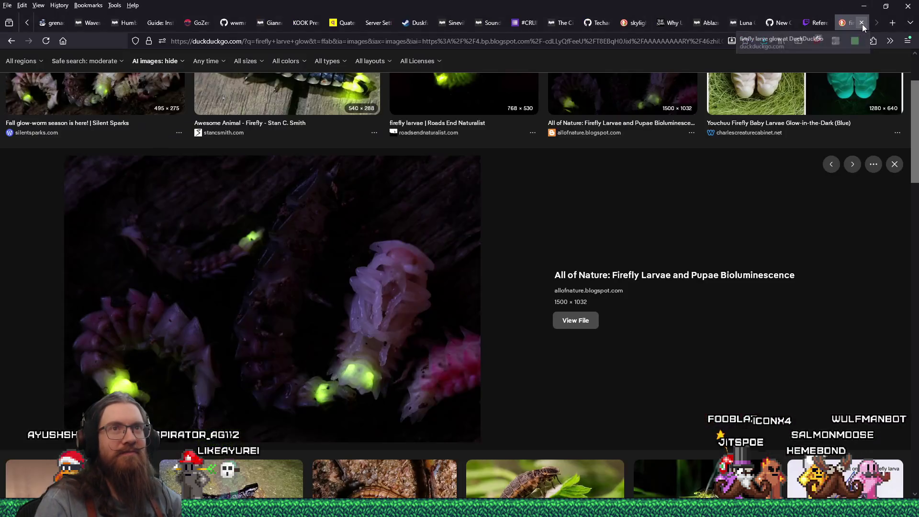
Maximise the KOOK debug window and resume the game paused at the Godot breakpoint.
{"action": "key", "text": "alt+Tab"}
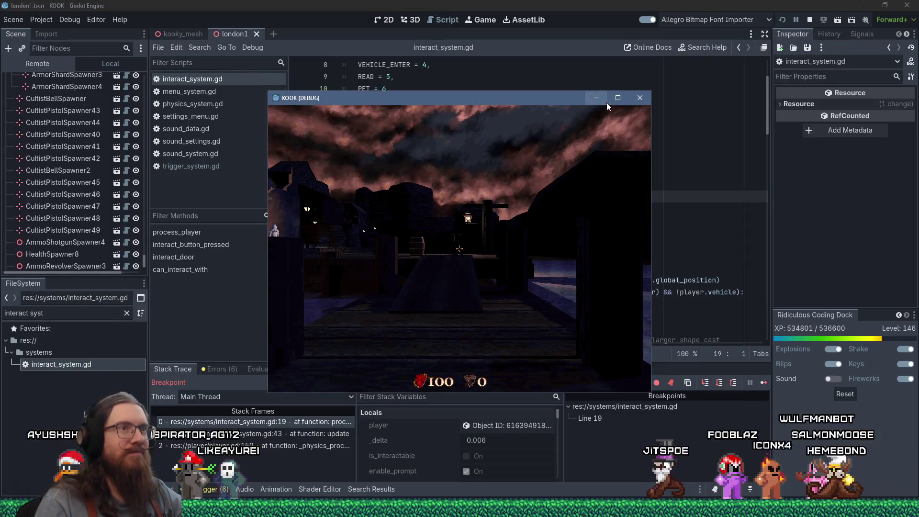
{"action": "double_click", "coordinate": [607, 102]}
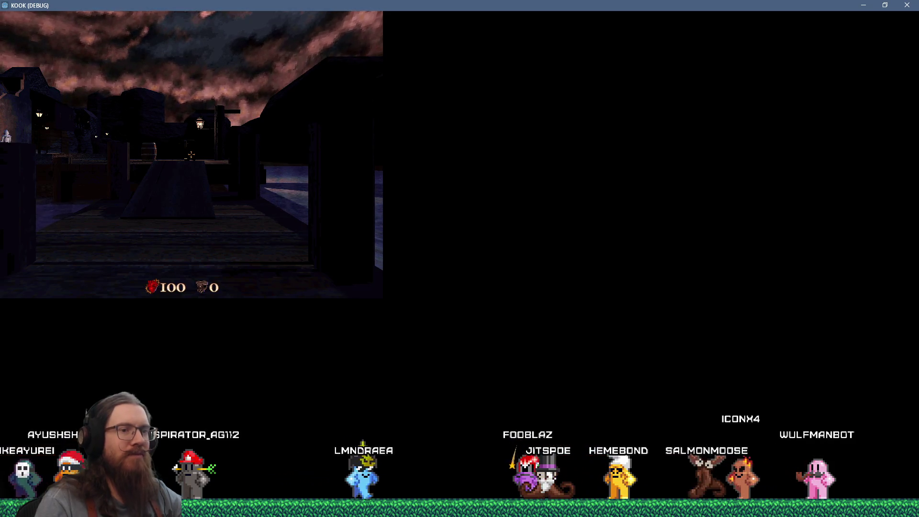
{"action": "key", "text": "alt+Tab"}
{"action": "left_click", "coordinate": [297, 197]}
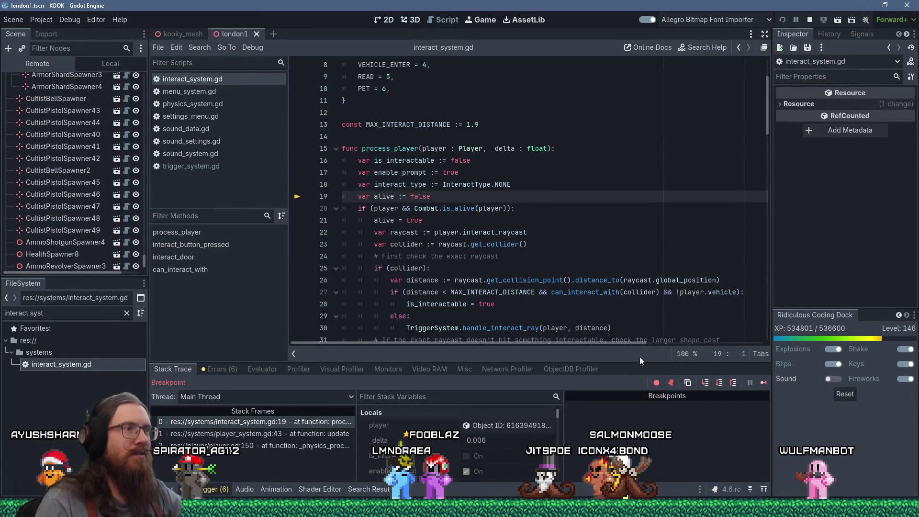
{"action": "left_click", "coordinate": [765, 382]}
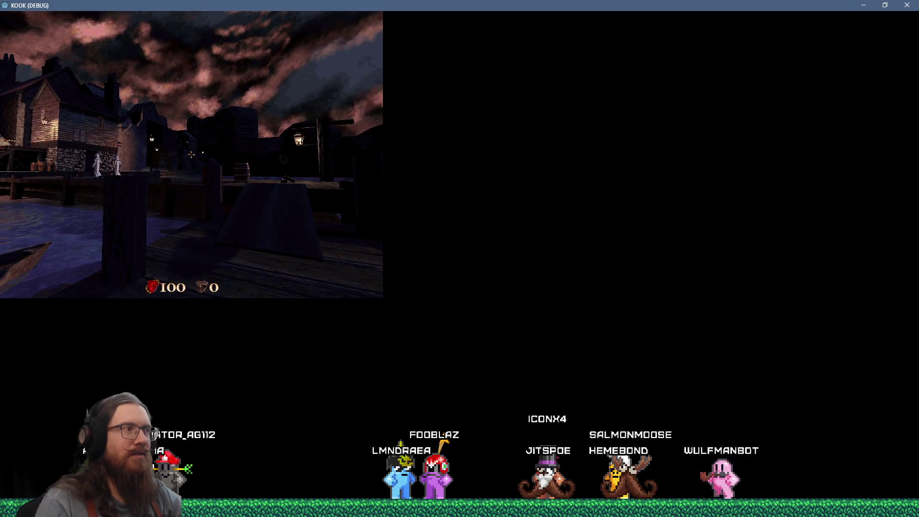
In the development console enable notarget and run giveall, then close the console.
{"action": "key", "text": "grave"}
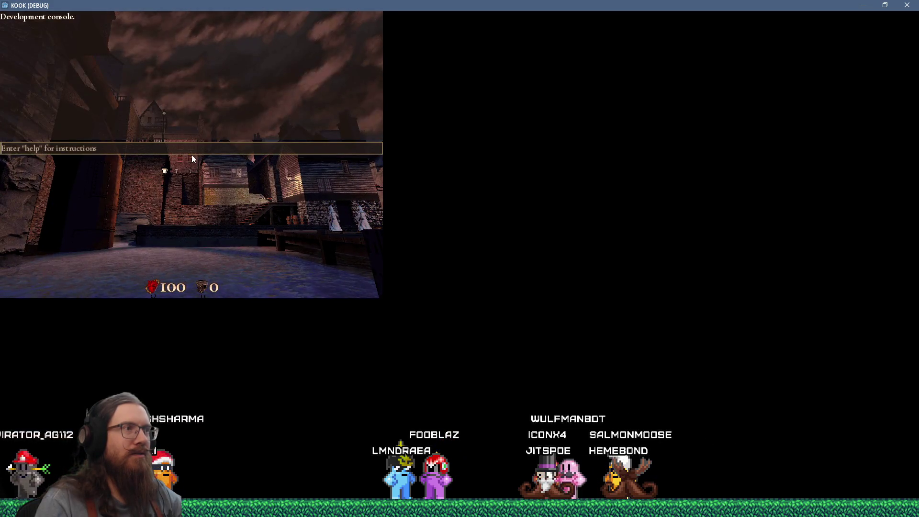
{"action": "key", "text": "grave"}
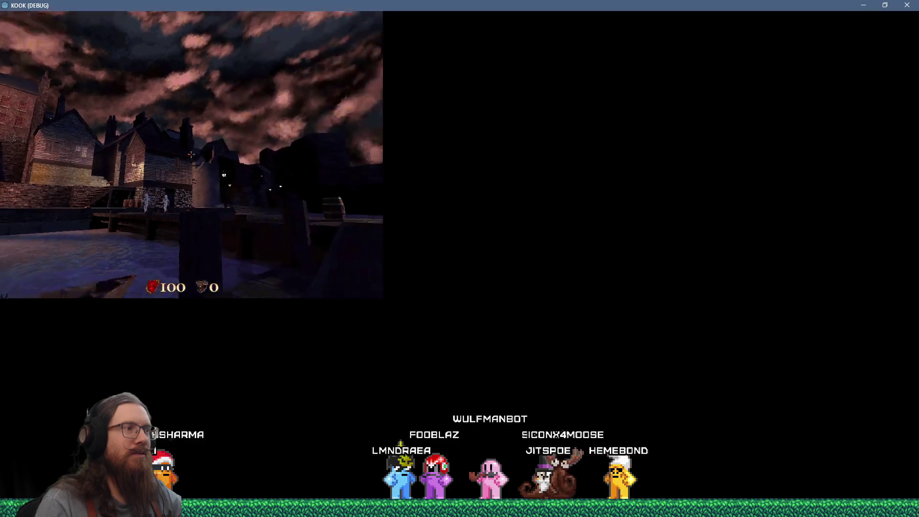
{"action": "key", "text": "grave"}
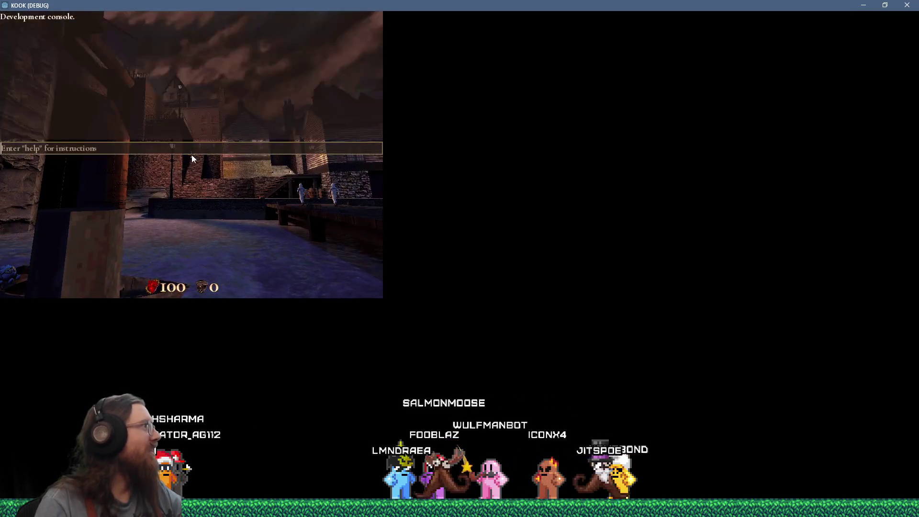
{"action": "double_click", "coordinate": [387, 5]}
{"action": "double_click", "coordinate": [445, 94]}
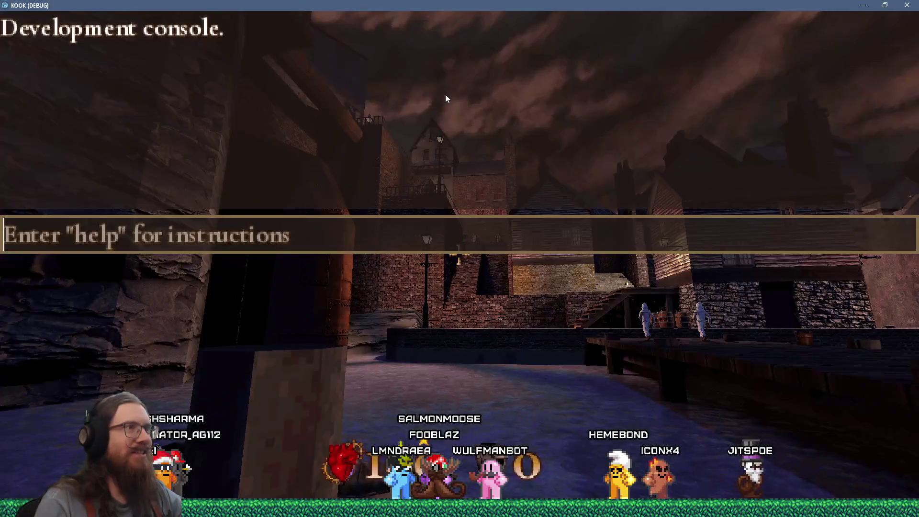
{"action": "key", "text": "grave"}
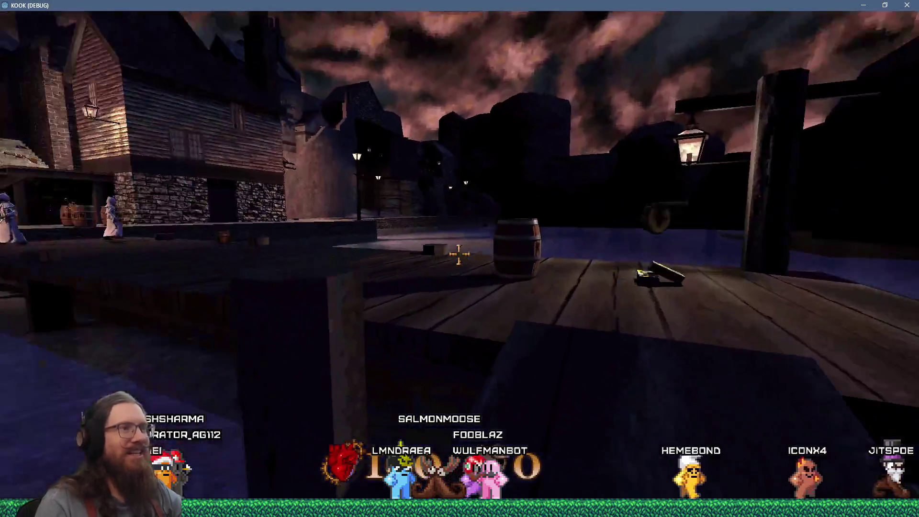
{"action": "key", "text": "grave"}
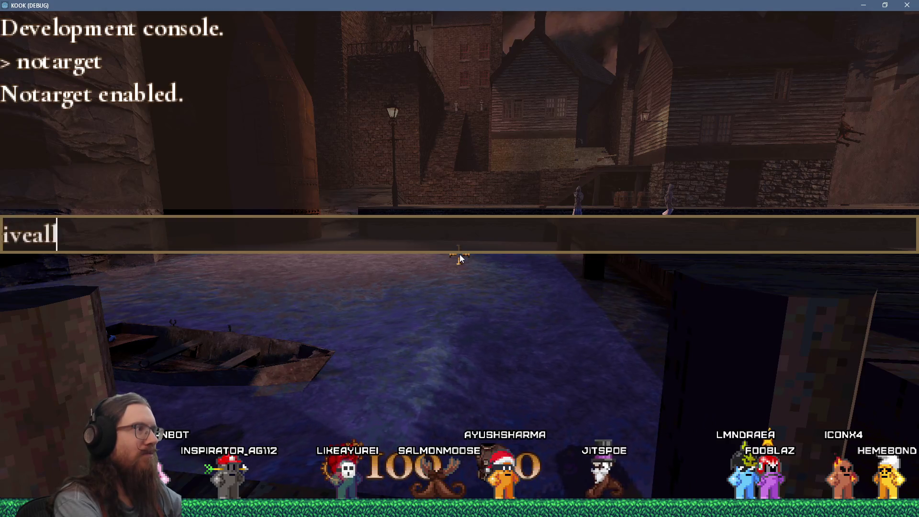
{"action": "type", "text": "ll"}
{"action": "key", "text": "Return"}
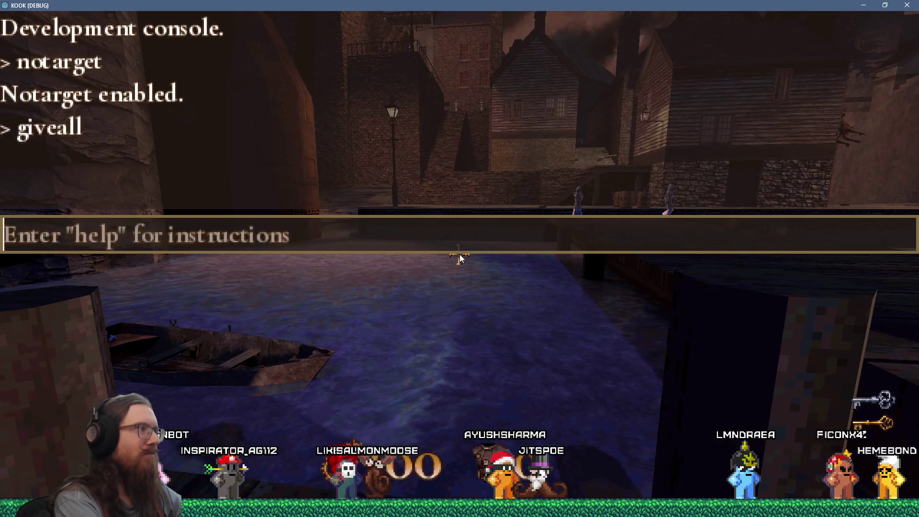
{"action": "key", "text": "grave"}
Fight down the pier, through the alley and across the bridge, shooting the enemies.
{"action": "key", "text": "w"}
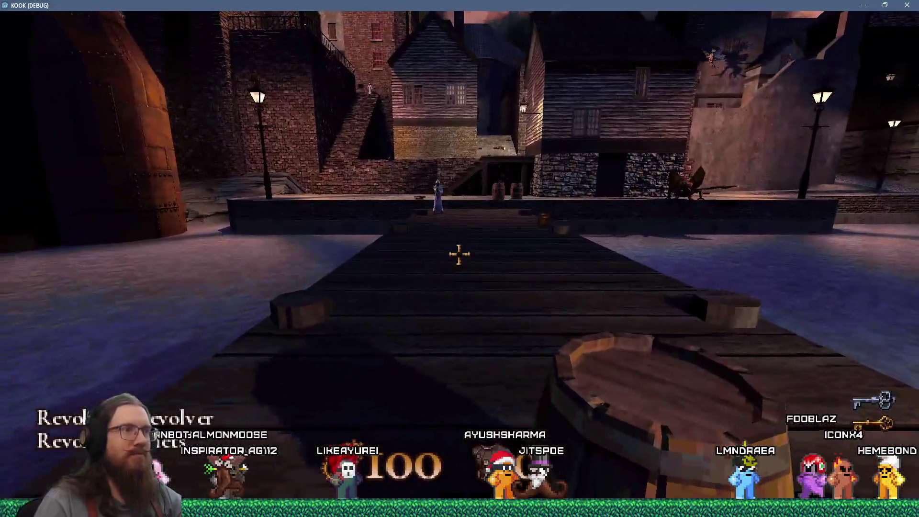
{"action": "key", "text": "3"}
{"action": "left_click", "coordinate": [459, 254]}
{"action": "key", "text": "w"}
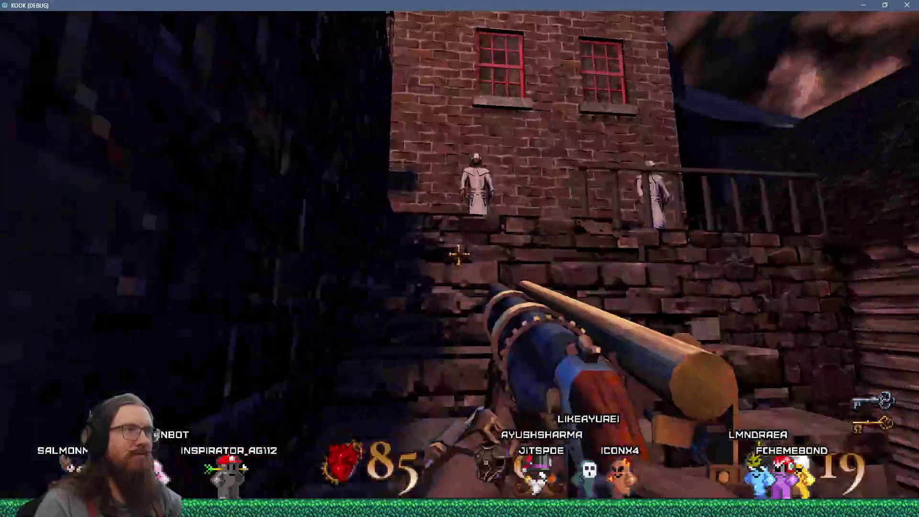
{"action": "left_click", "coordinate": [459, 254]}
{"action": "key", "text": "w"}
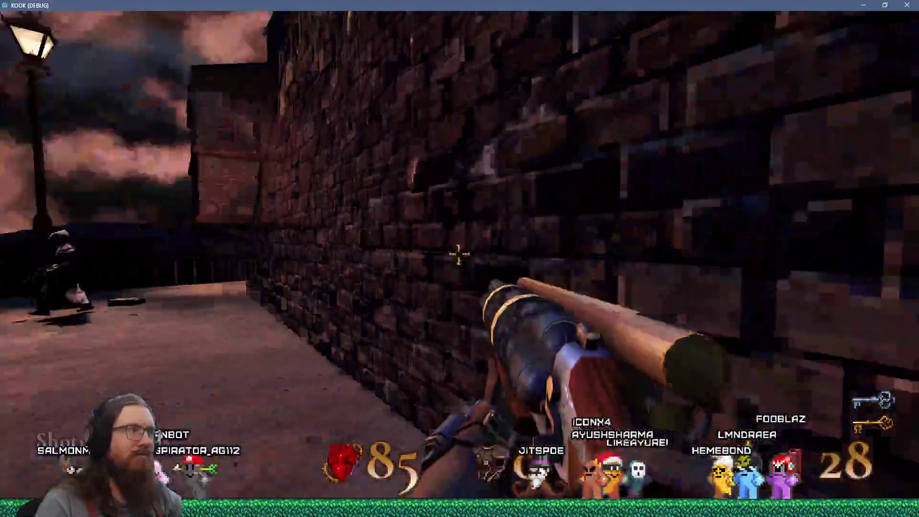
{"action": "left_click", "coordinate": [459, 255]}
{"action": "key", "text": "w"}
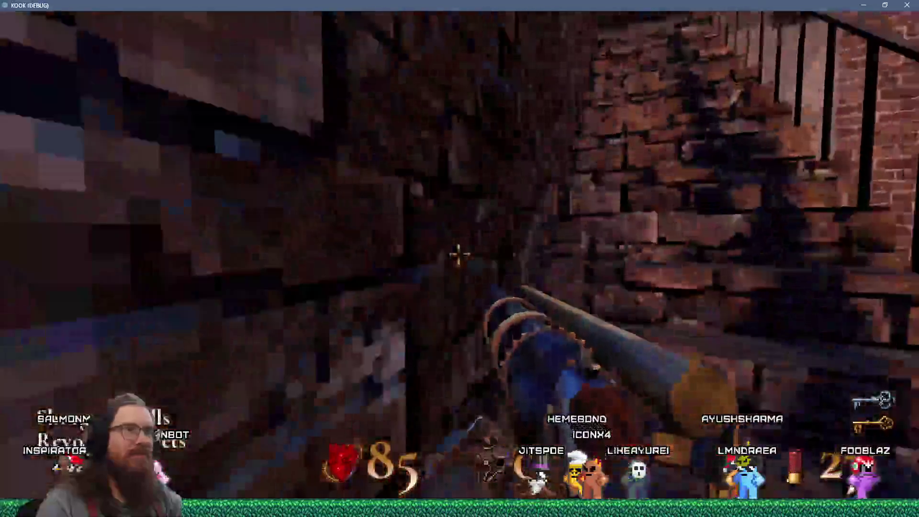
{"action": "left_click", "coordinate": [459, 254]}
{"action": "key", "text": "w"}
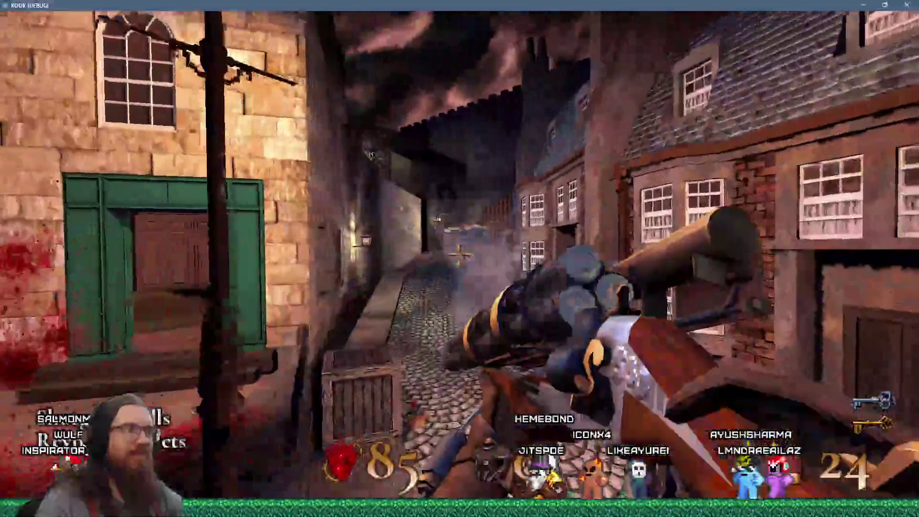
{"action": "key", "text": "w"}
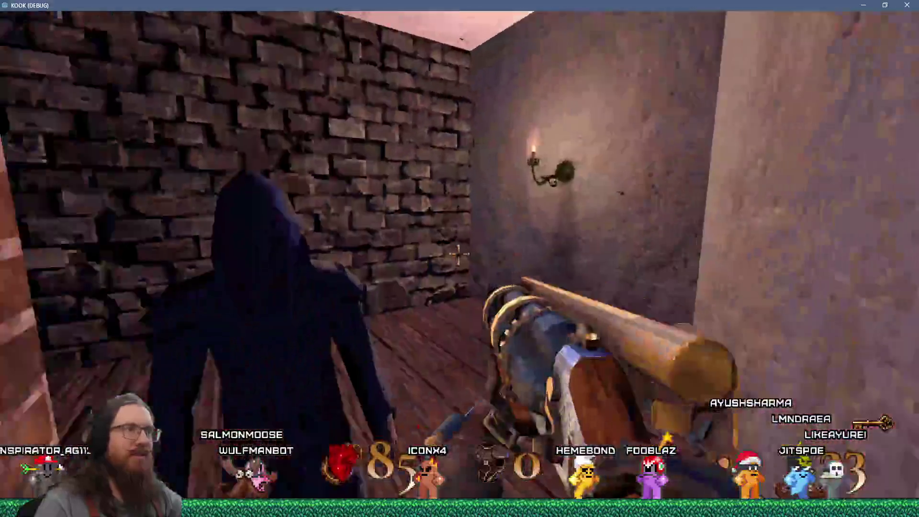
{"action": "left_click", "coordinate": [458, 254]}
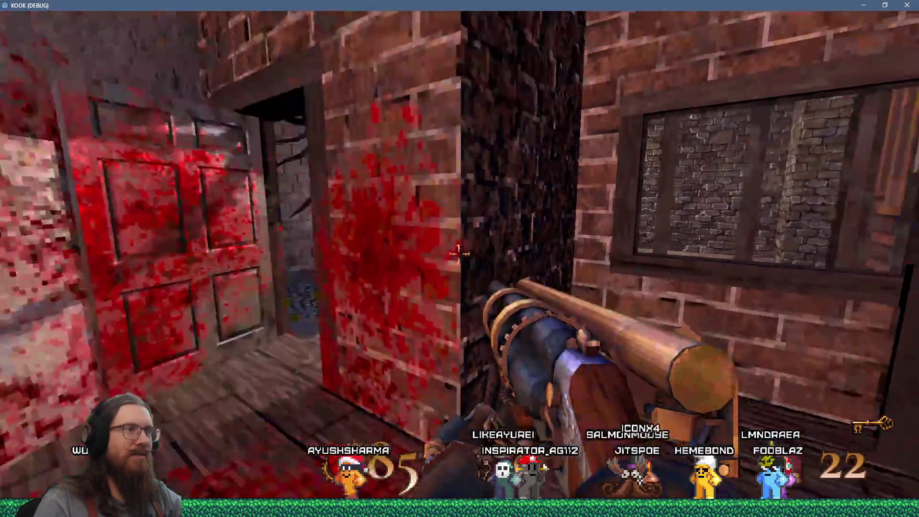
Cross the courtyard and rooftops into the dark area and collect the Mega Syringe in secret 1 of 3.
{"action": "key", "text": "w"}
{"action": "left_click", "coordinate": [460, 254]}
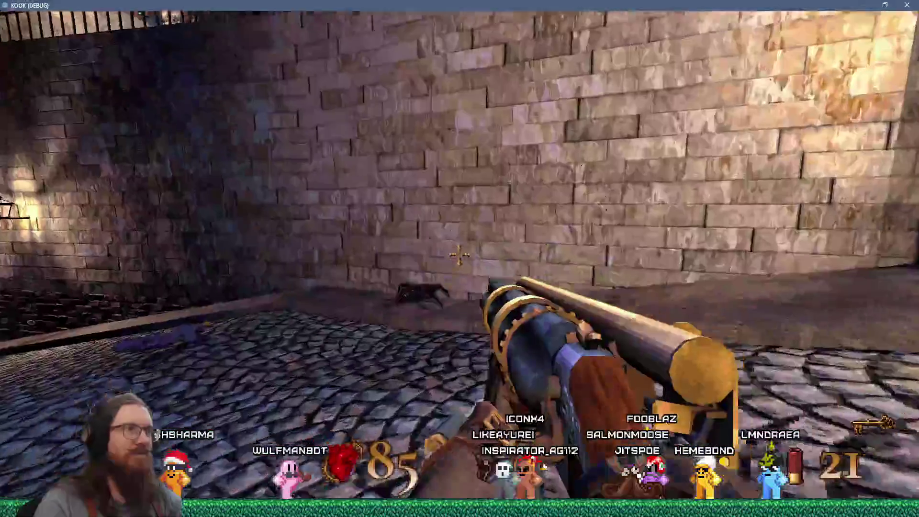
{"action": "left_click", "coordinate": [458, 254]}
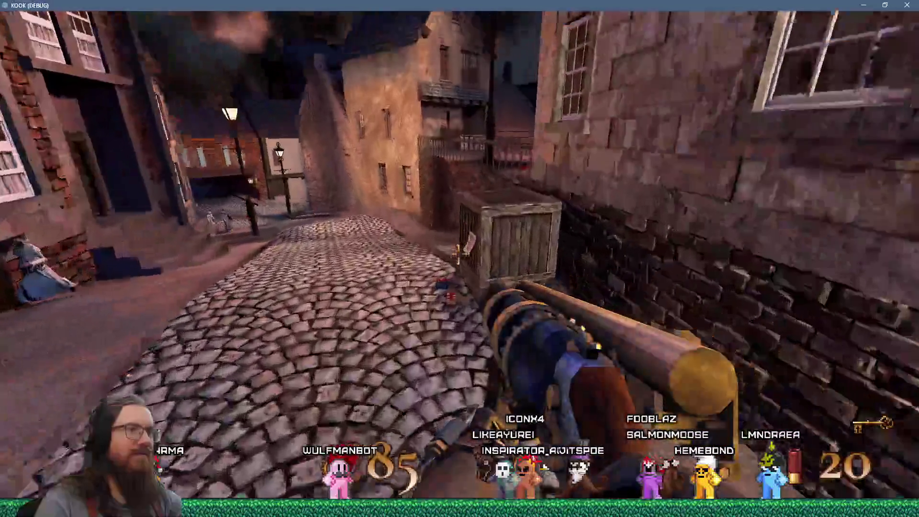
{"action": "left_click", "coordinate": [458, 254]}
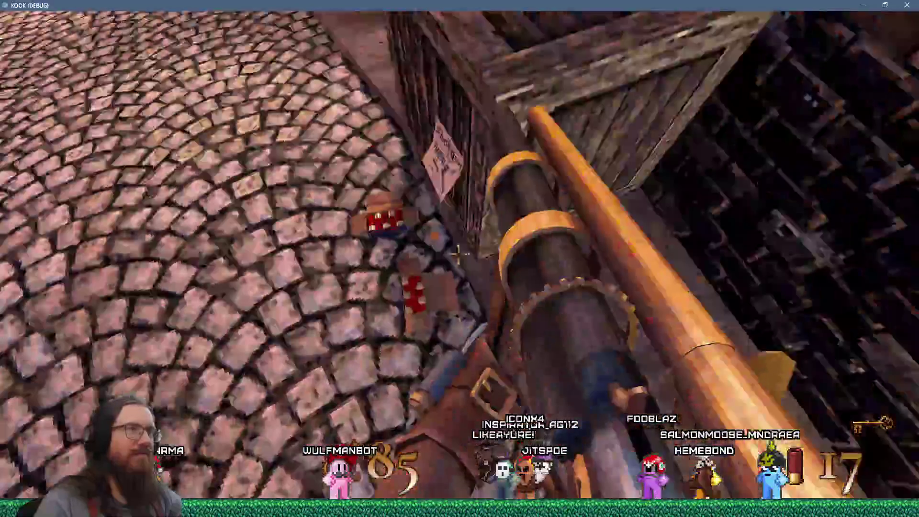
{"action": "key", "text": "w"}
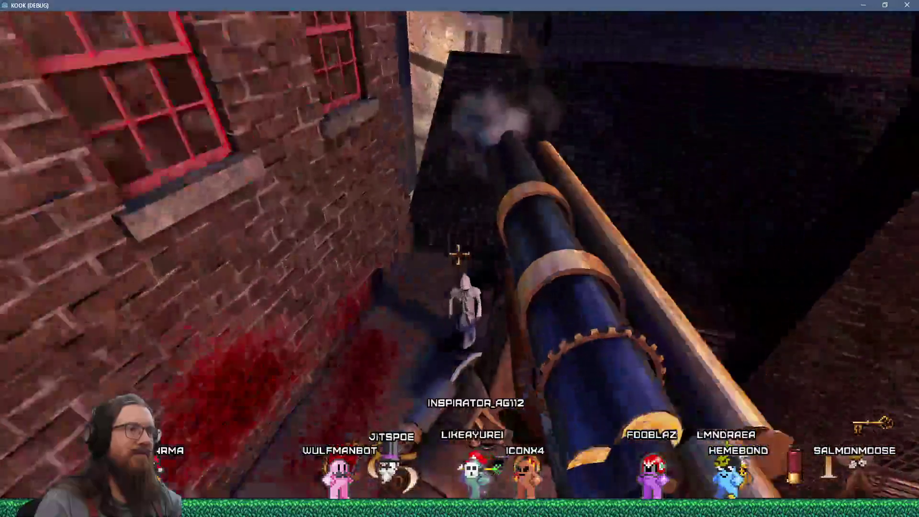
{"action": "key", "text": "w"}
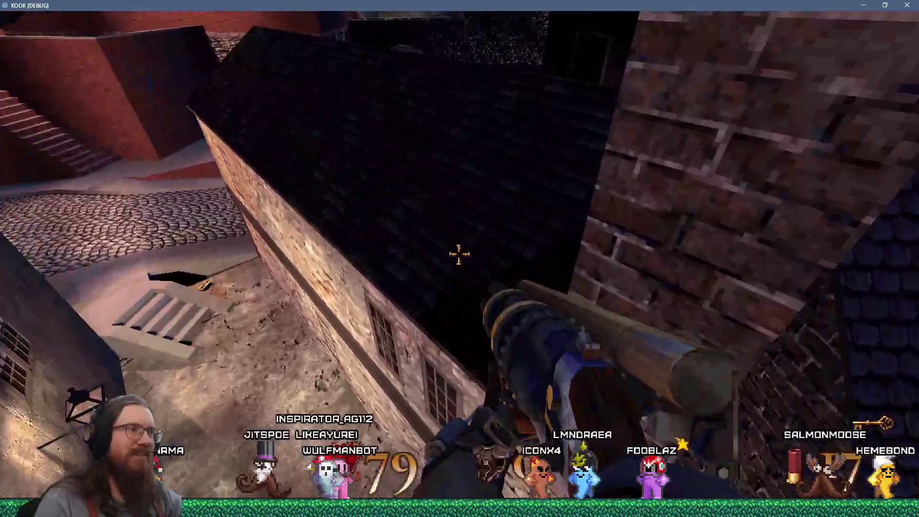
{"action": "key", "text": "w"}
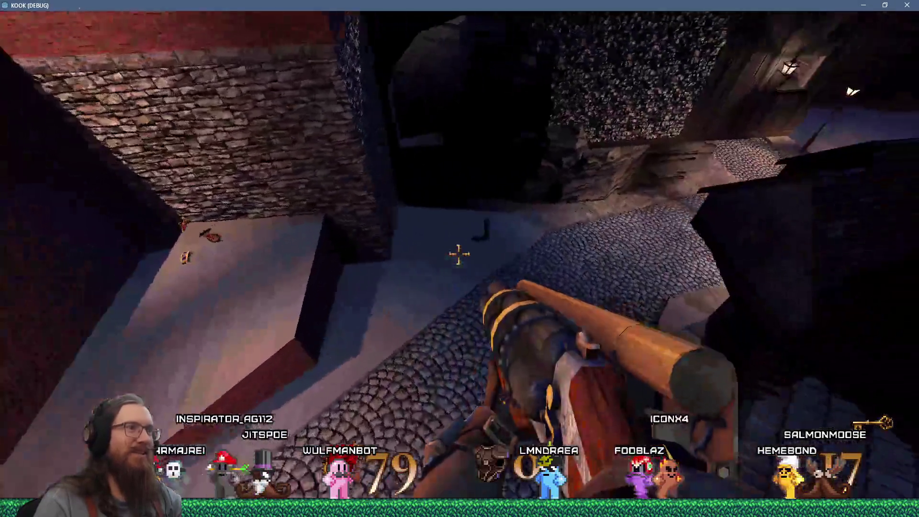
{"action": "key", "text": "w"}
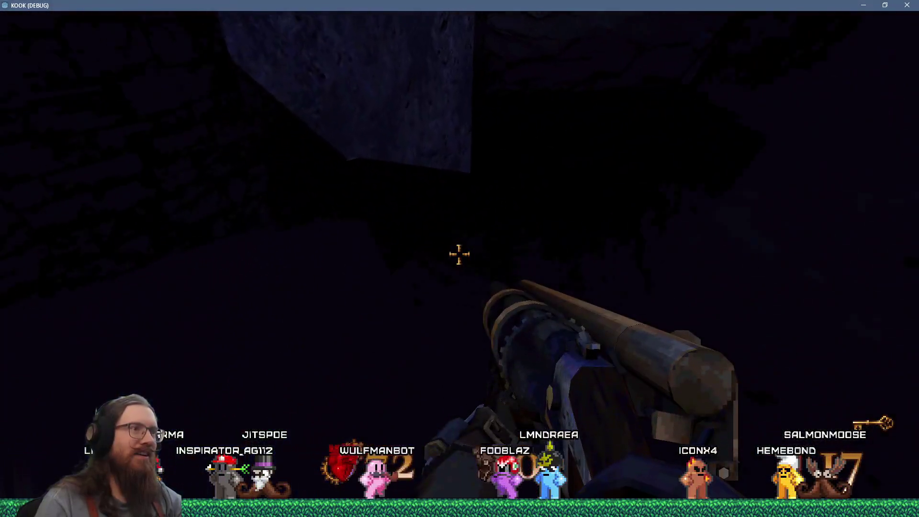
{"action": "key", "text": "w"}
{"action": "left_click", "coordinate": [459, 254]}
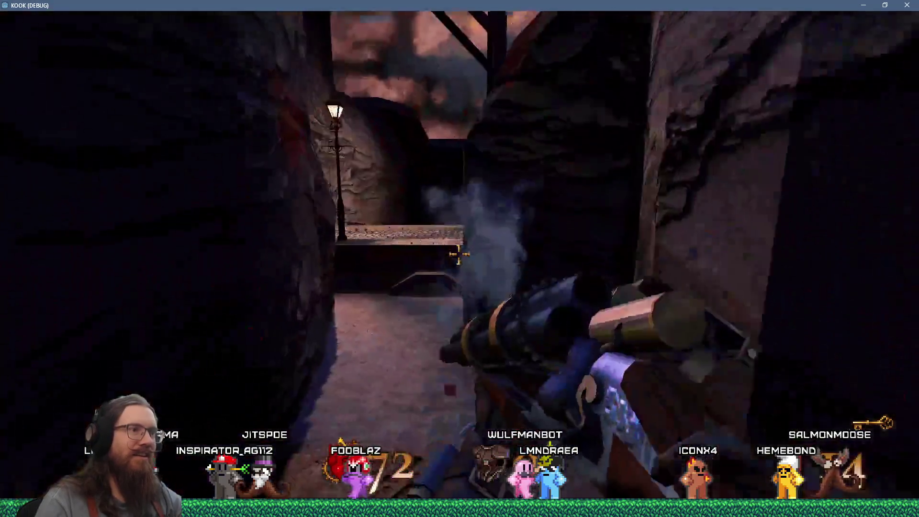
{"action": "key", "text": "w"}
{"action": "scroll", "coordinate": [459, 254], "scroll_direction": "down", "scroll_amount": 1}
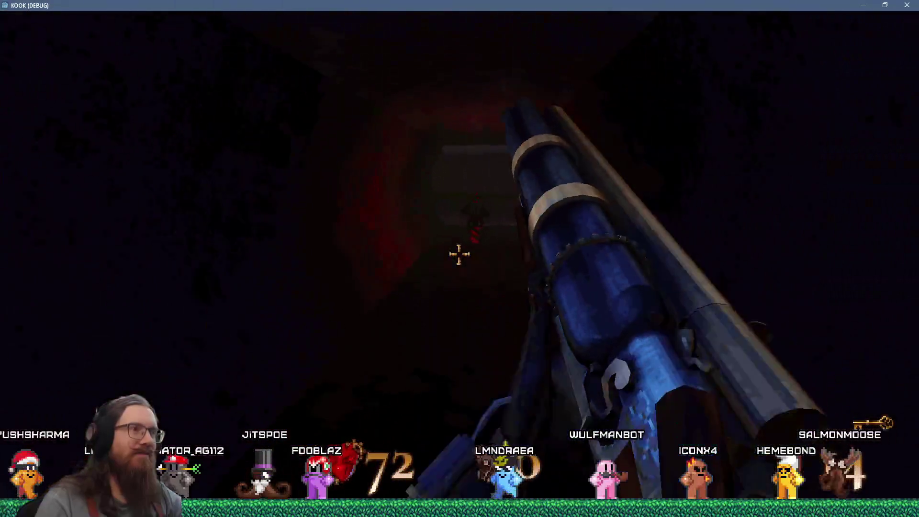
{"action": "key", "text": "w"}
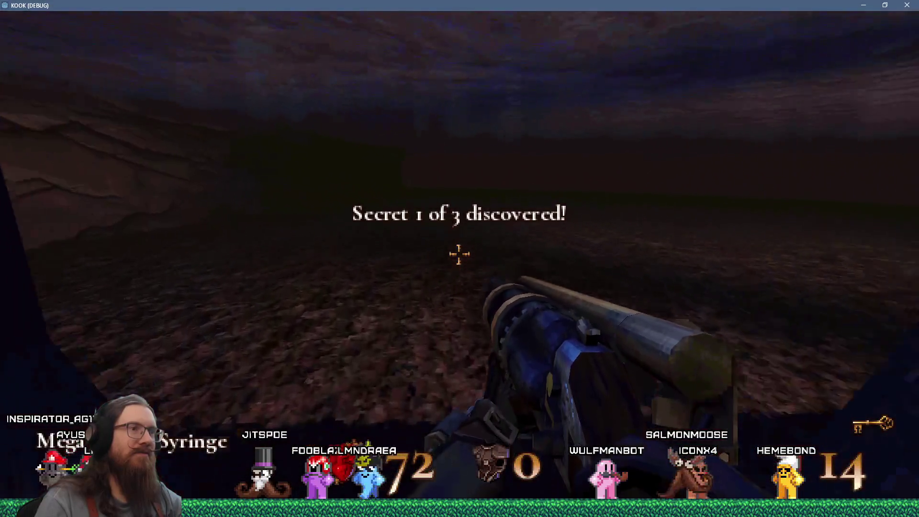
Return along the stone wall to the cobbled street, then pause and open Sound Settings.
{"action": "key", "text": "w"}
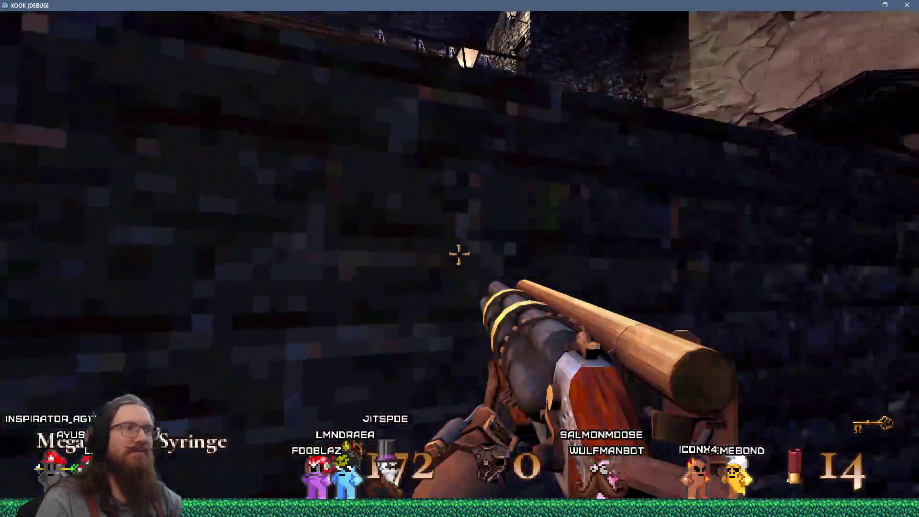
{"action": "key", "text": "w"}
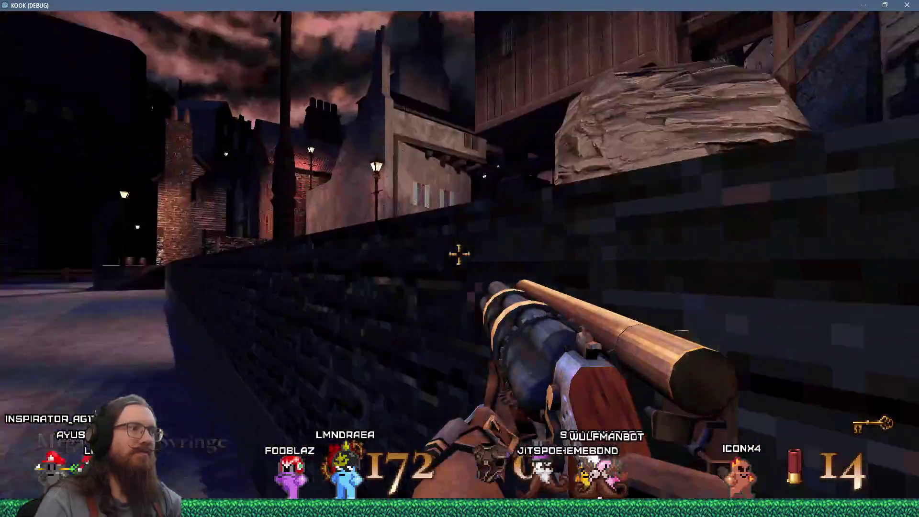
{"action": "key", "text": "w"}
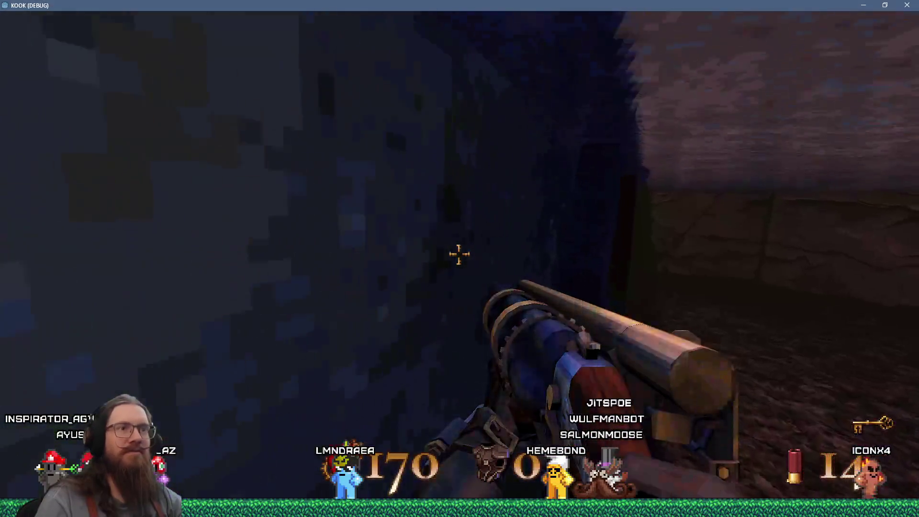
{"action": "key", "text": "w"}
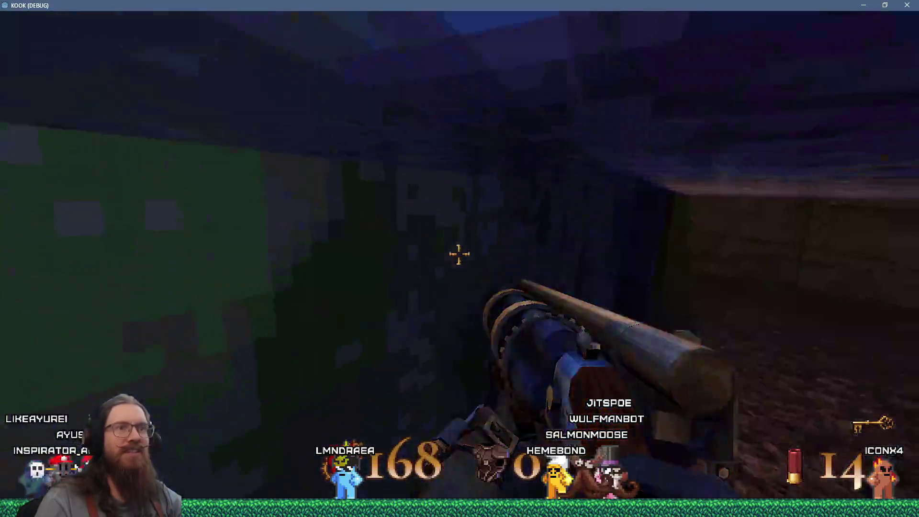
{"action": "key", "text": "w"}
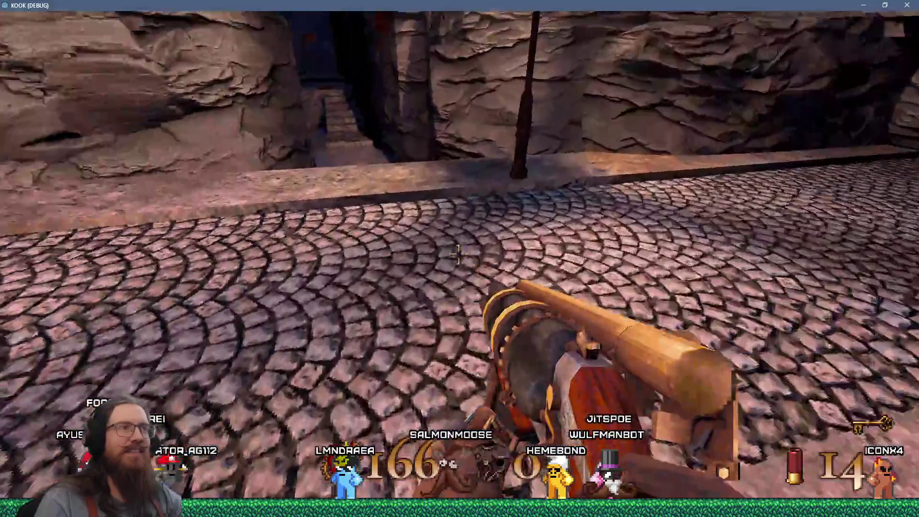
{"action": "key", "text": "w"}
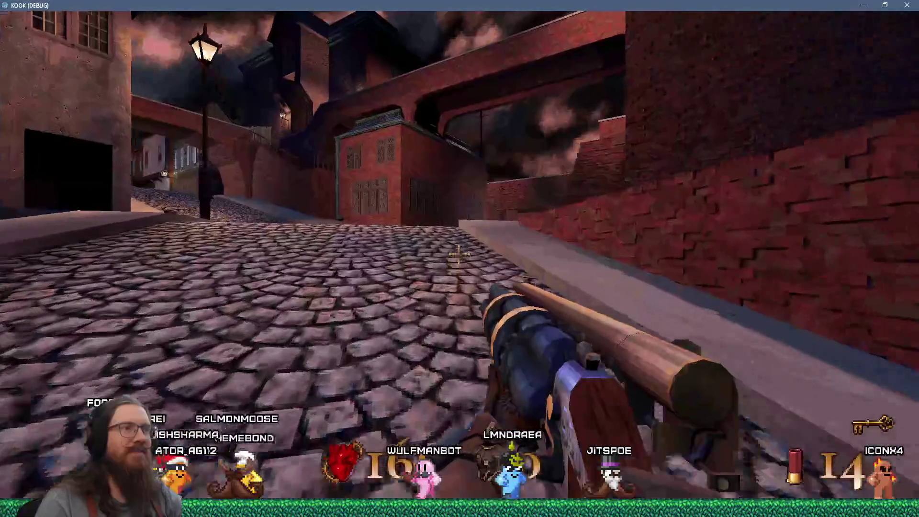
{"action": "key", "text": "Escape"}
{"action": "left_click", "coordinate": [483, 315]}
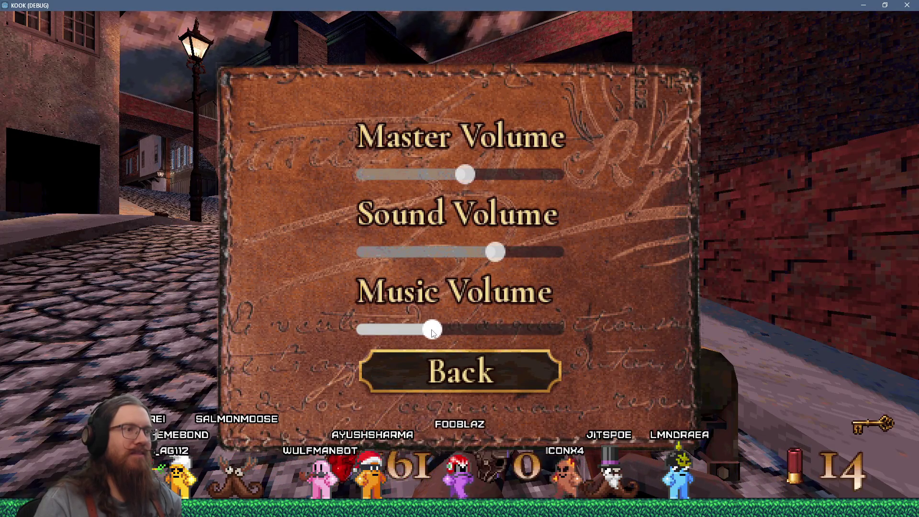
Leave the sound settings and fight along the cobbled street and alley until the ammo runs out.
{"action": "key", "text": "Escape"}
{"action": "key", "text": "Escape"}
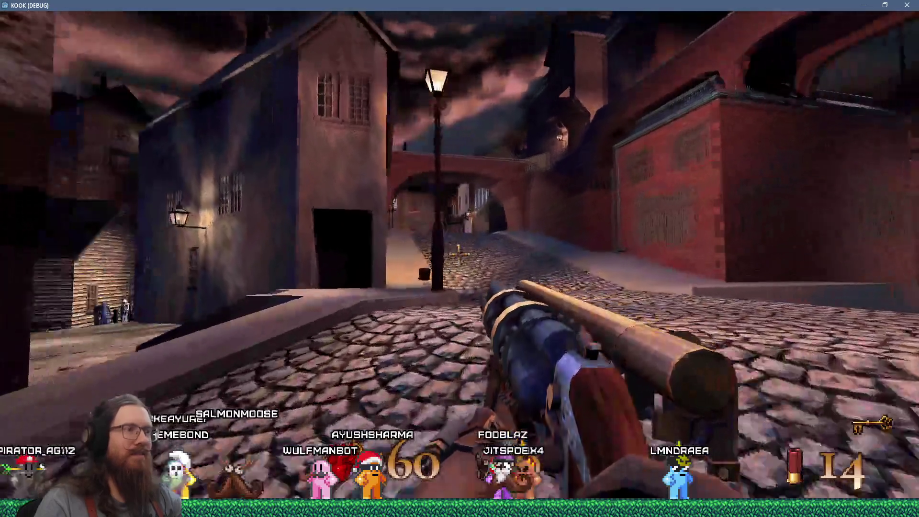
{"action": "key", "text": "w"}
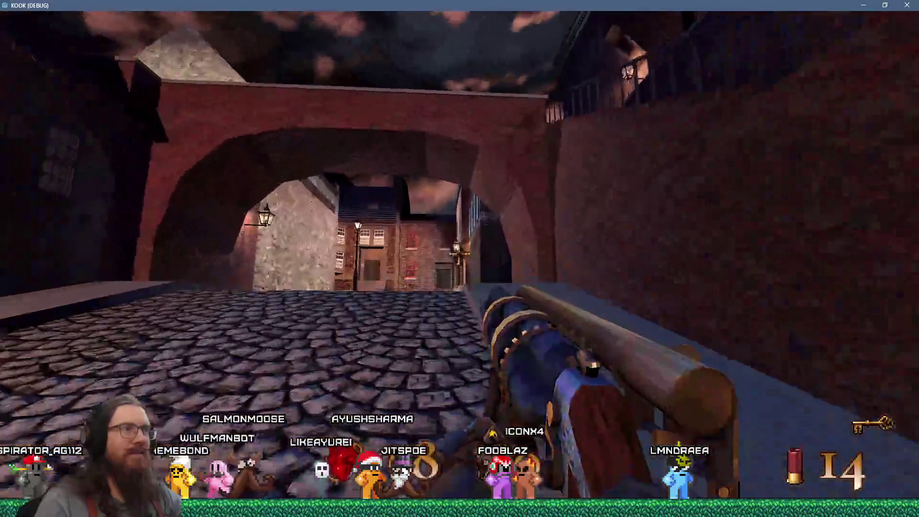
{"action": "key", "text": "w"}
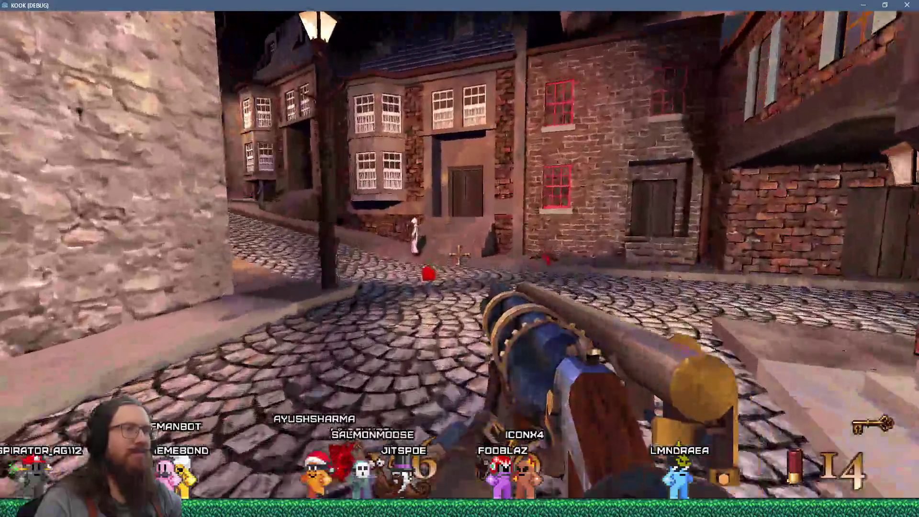
{"action": "key", "text": "w"}
{"action": "left_click", "coordinate": [459, 256]}
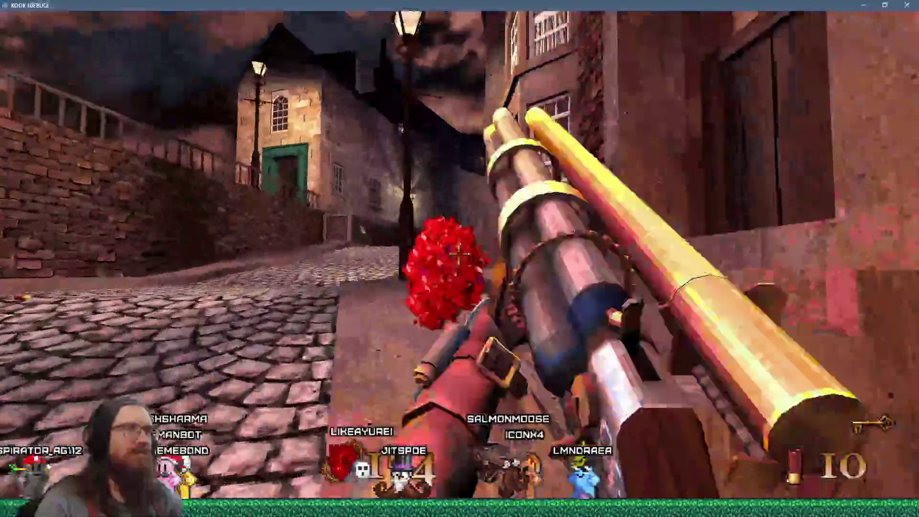
{"action": "key", "text": "w"}
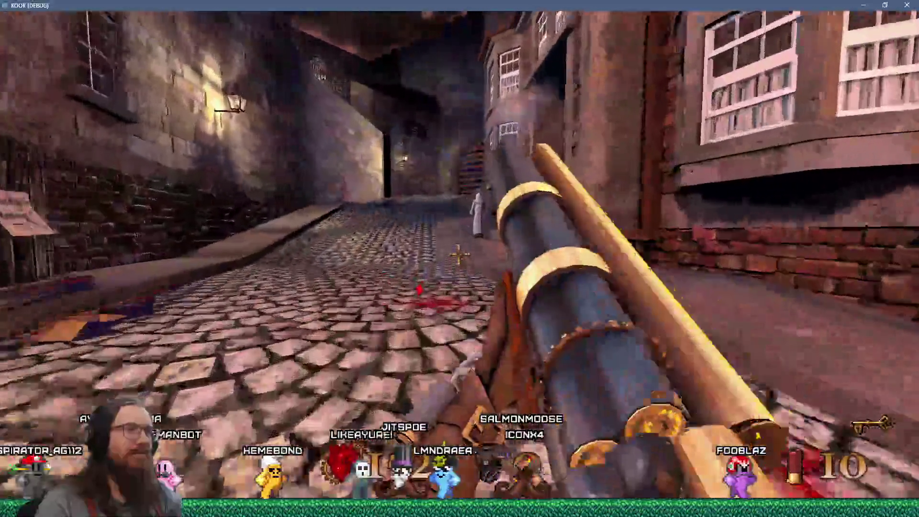
{"action": "key", "text": "w"}
{"action": "left_click", "coordinate": [459, 256]}
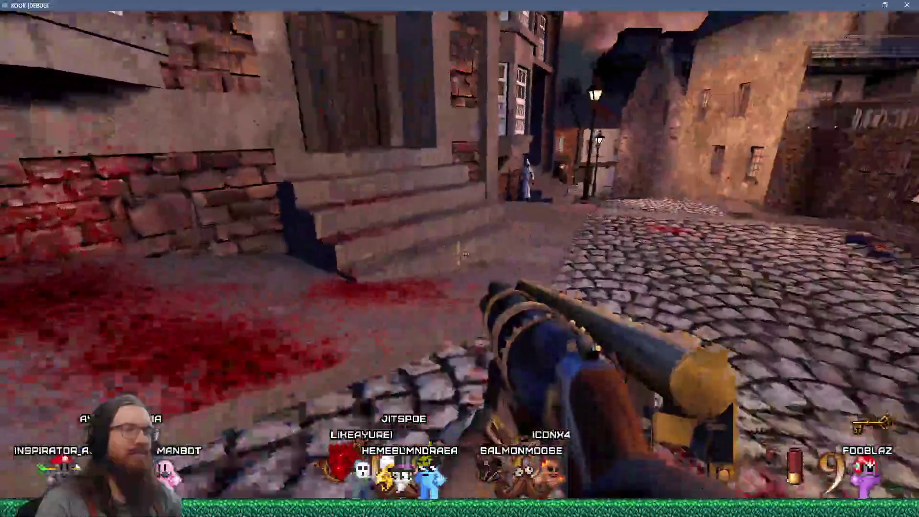
{"action": "key", "text": "w"}
{"action": "left_click", "coordinate": [463, 253]}
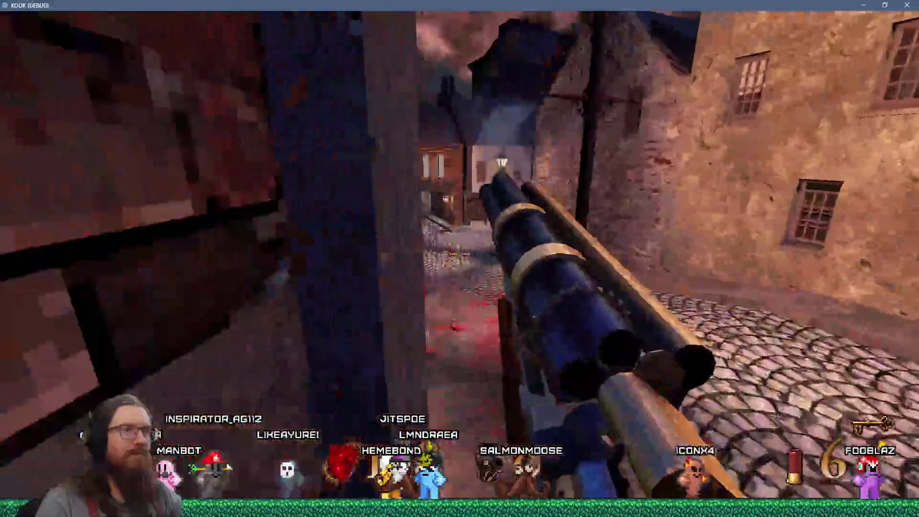
{"action": "key", "text": "w"}
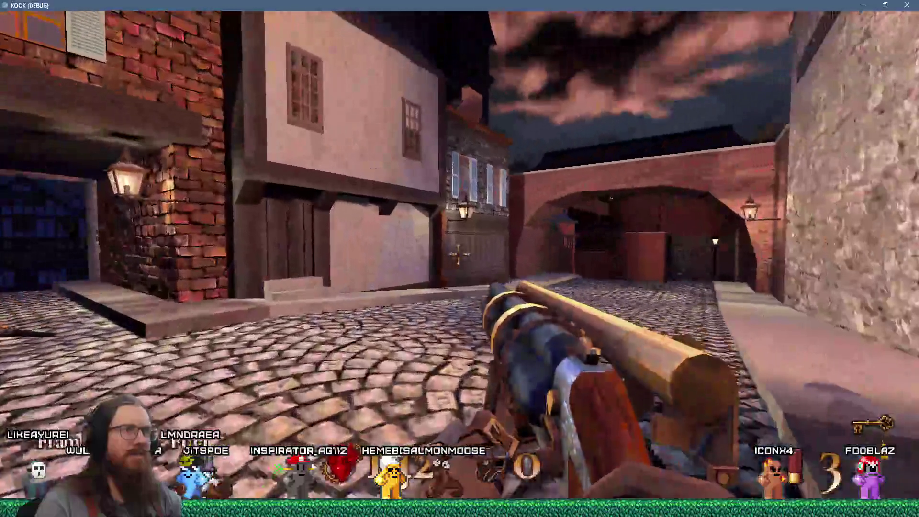
{"action": "left_click", "coordinate": [459, 255]}
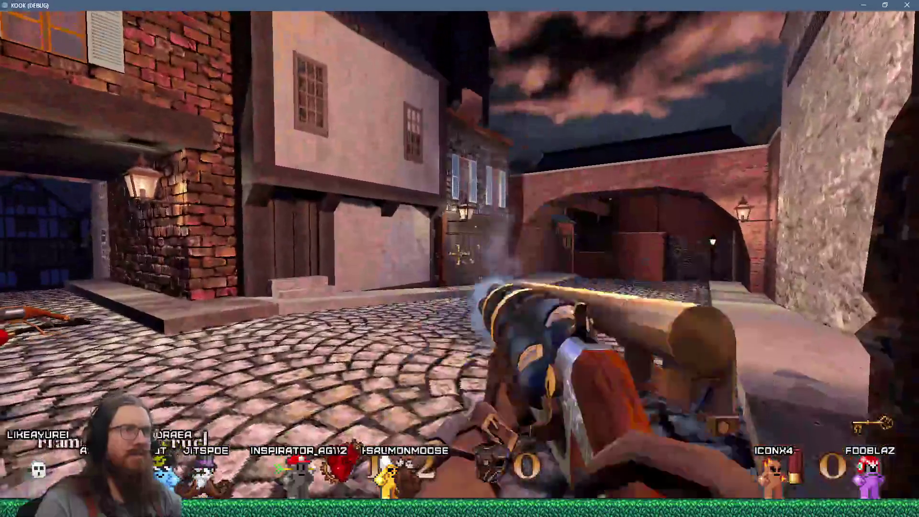
Walk past the lamp post to the crates for shotgun shells, then fire twice down the street.
{"action": "key", "text": "grave"}
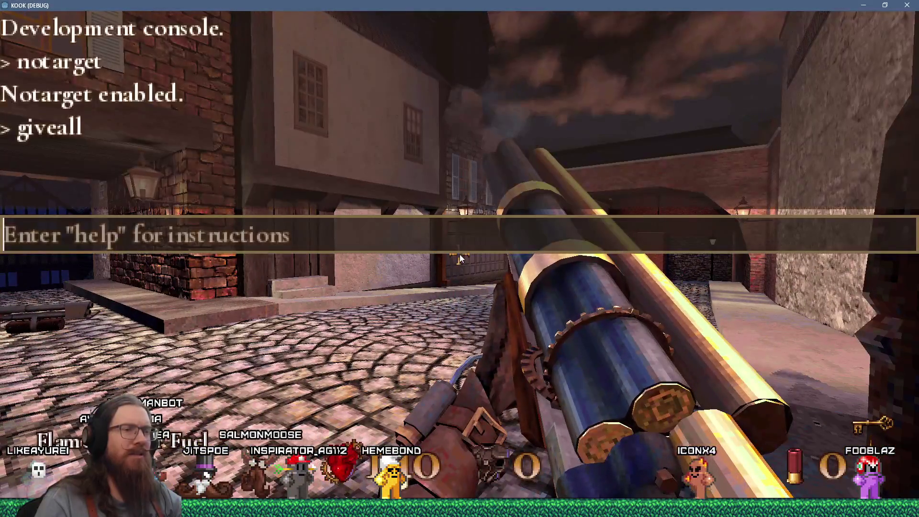
{"action": "key", "text": "grave"}
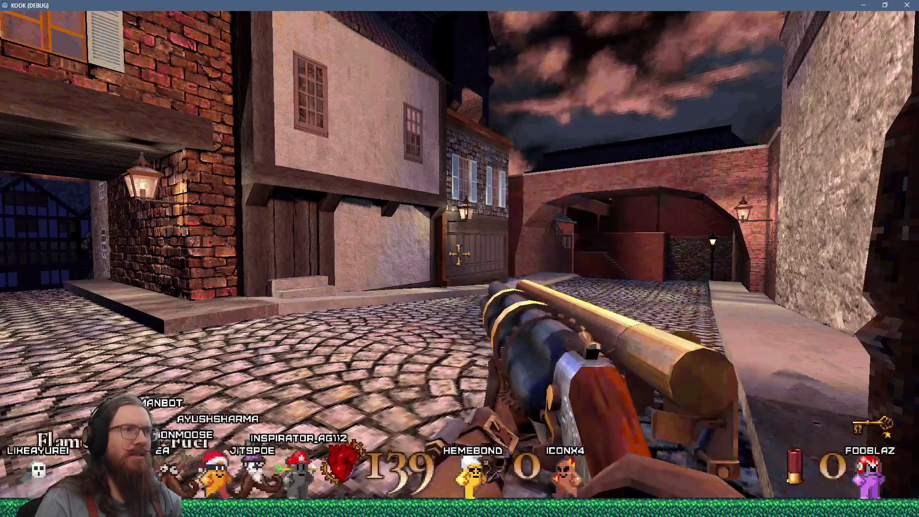
{"action": "key", "text": "w"}
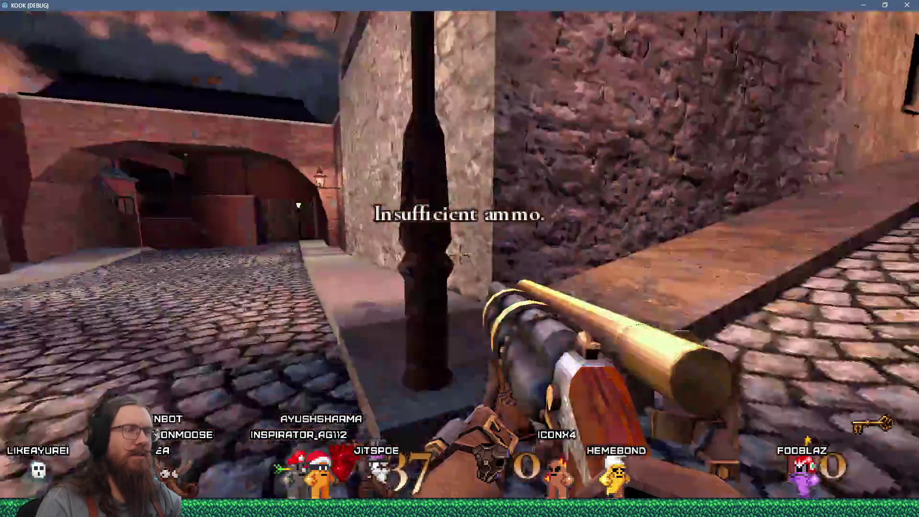
{"action": "key", "text": "w"}
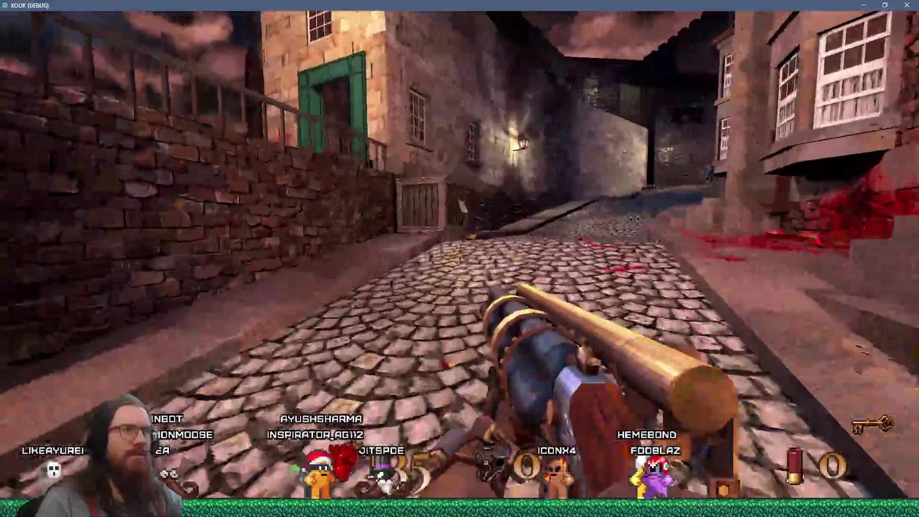
{"action": "key", "text": "w"}
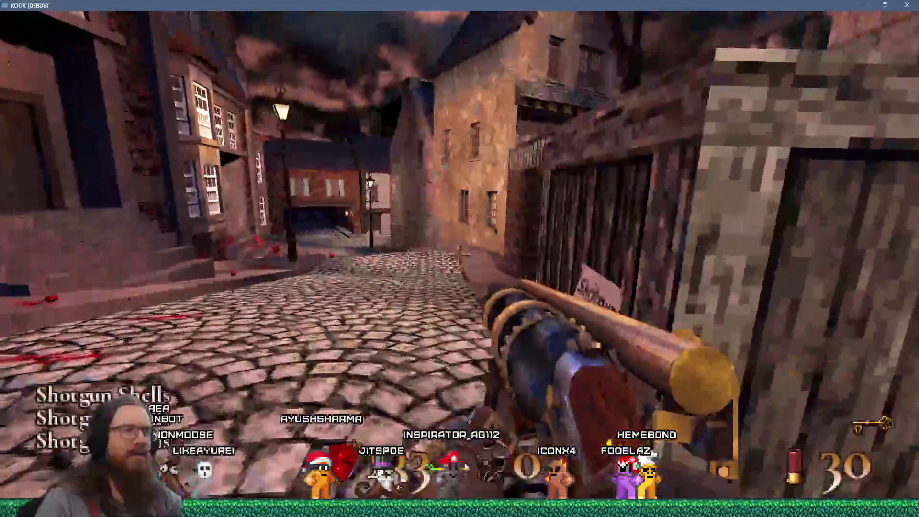
{"action": "key", "text": "w"}
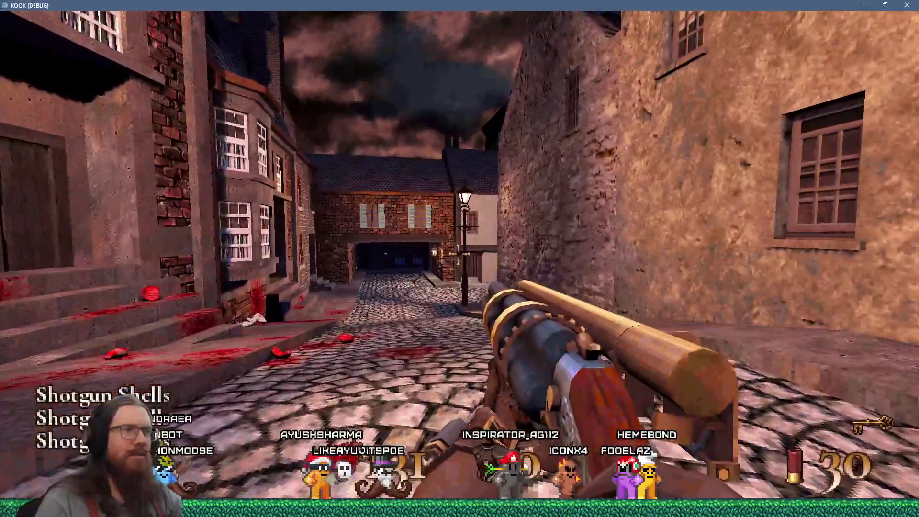
{"action": "left_click", "coordinate": [460, 259]}
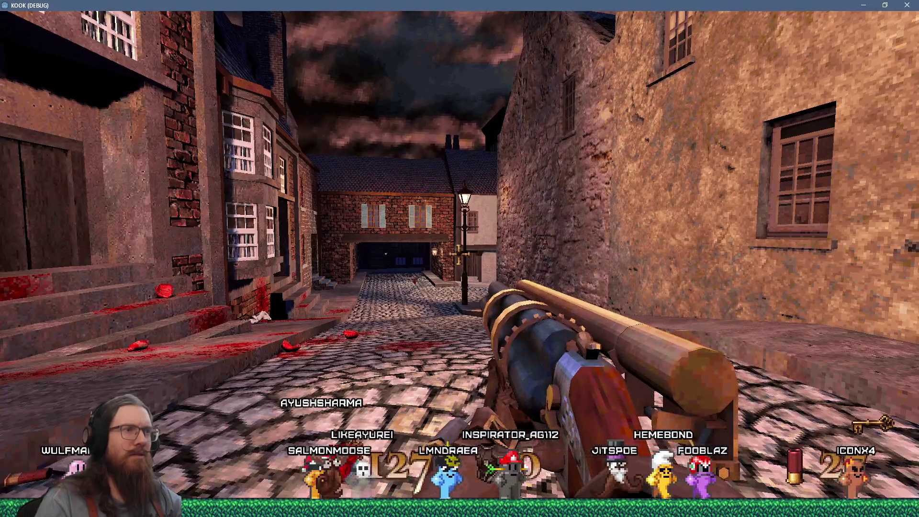
{"action": "left_click", "coordinate": [459, 259]}
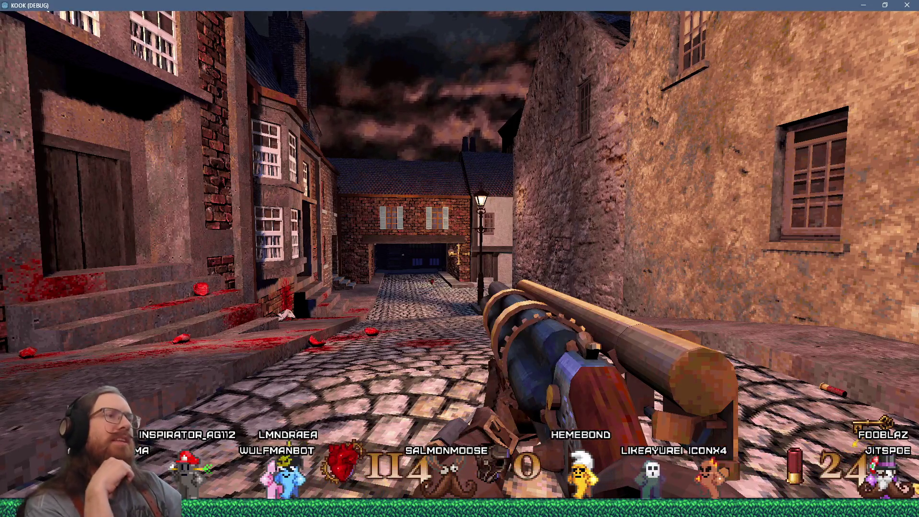
Set the game to timescale .1 via the console and fire down the alley in slow motion.
{"action": "key", "text": "w"}
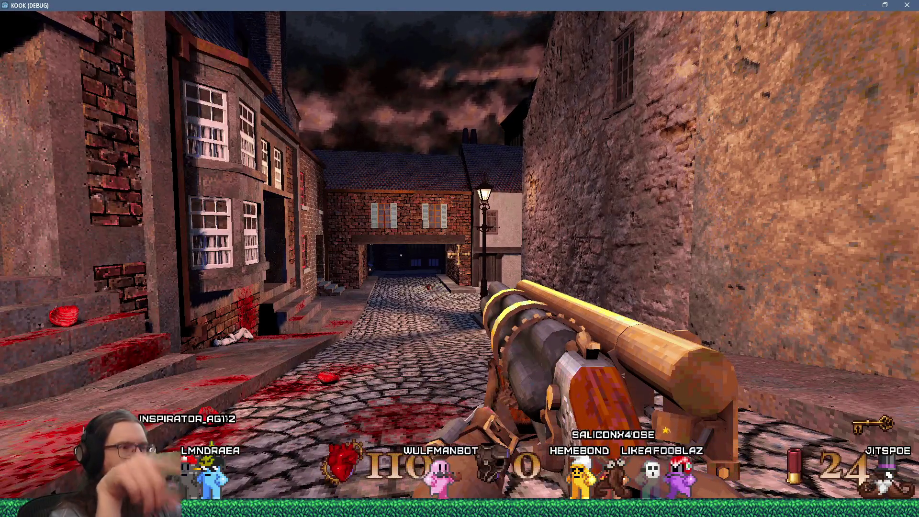
{"action": "key", "text": "a"}
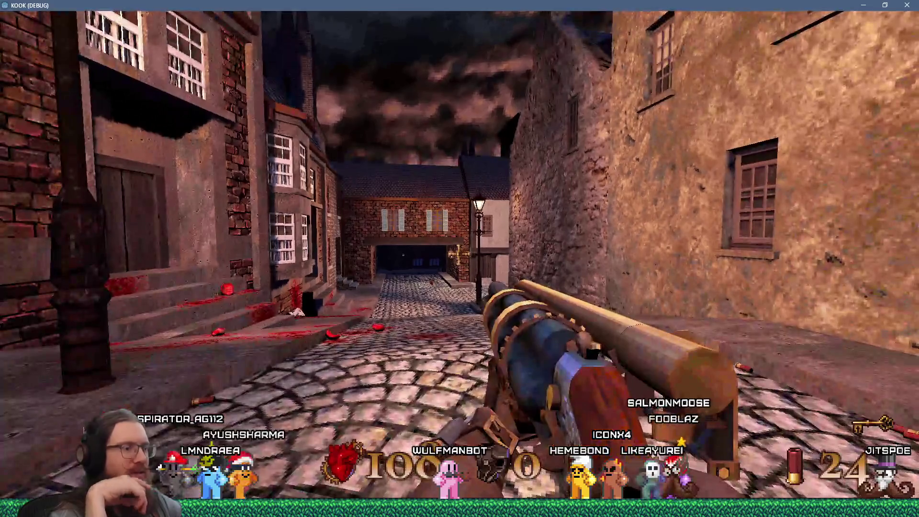
{"action": "key", "text": "grave"}
{"action": "type", "text": "time"}
{"action": "type", "text": ".1"}
{"action": "key", "text": "Return"}
{"action": "key", "text": "grave"}
{"action": "left_click", "coordinate": [459, 259]}
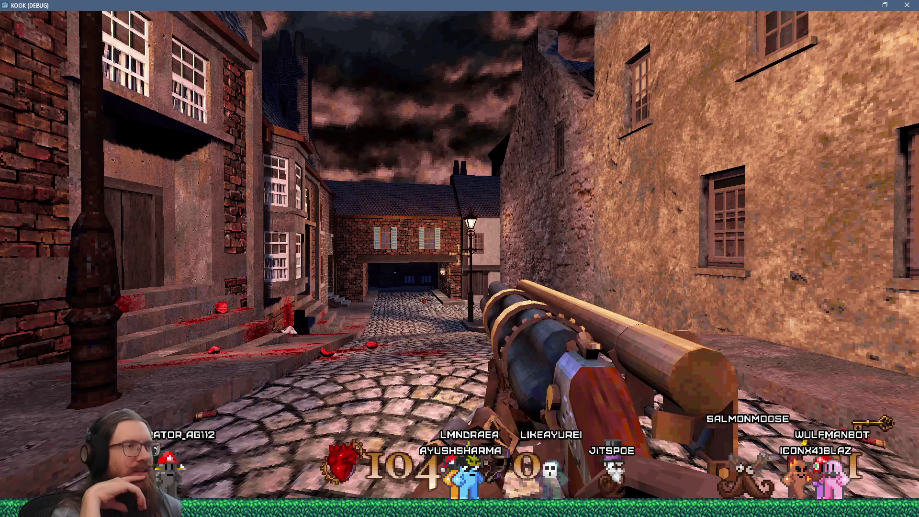
{"action": "left_click", "coordinate": [459, 258]}
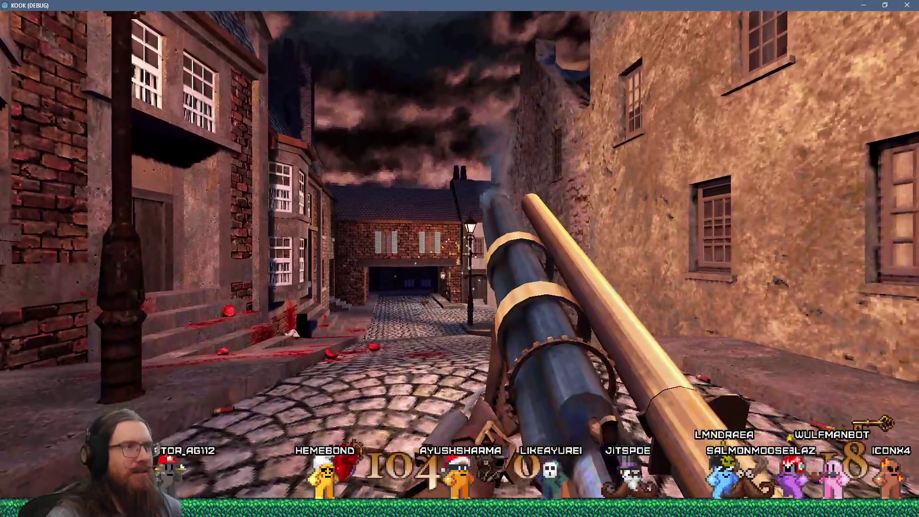
Fire the multi-barrelled gun, then switch back to the long-barrelled gun and fire it.
{"action": "key", "text": "3"}
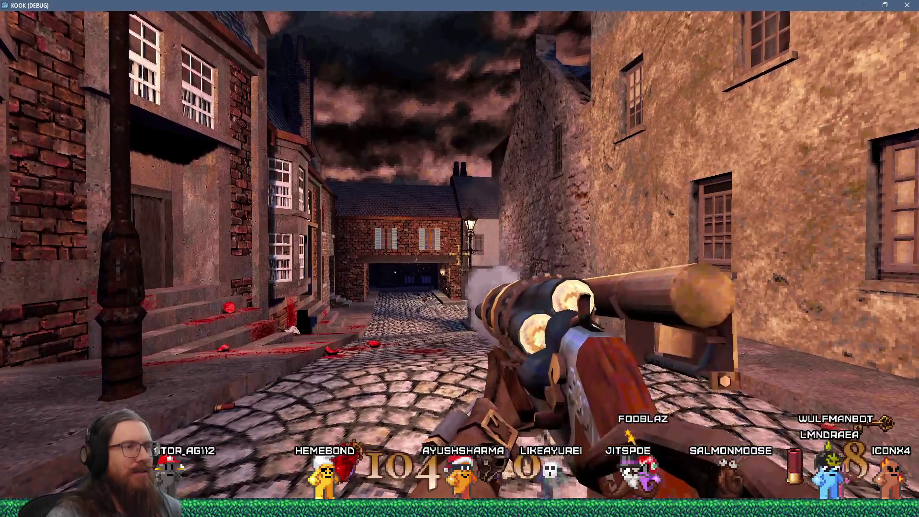
{"action": "left_click", "coordinate": [459, 258]}
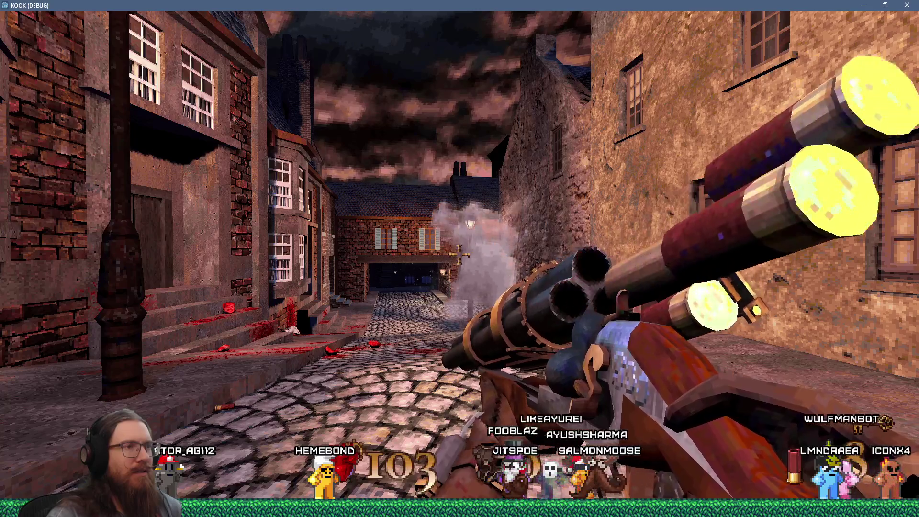
{"action": "key", "text": "grave"}
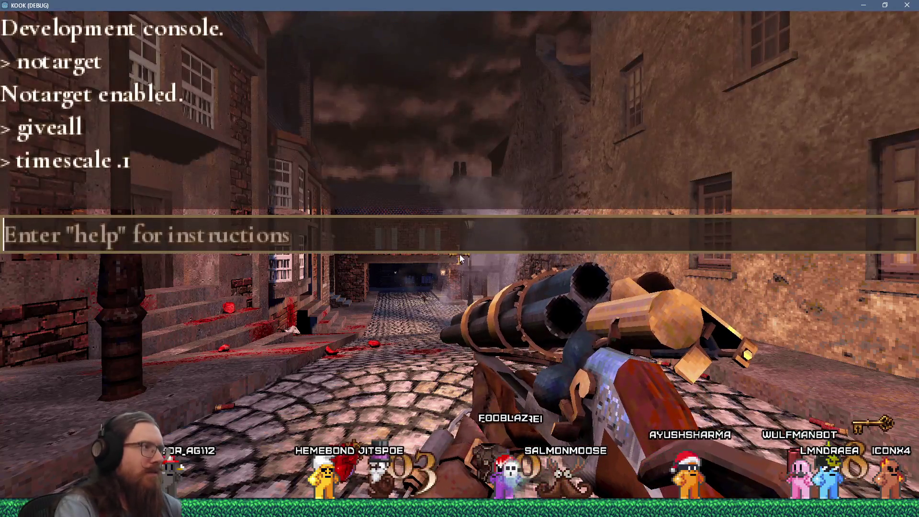
{"action": "type", "text": "timescale ."}
{"action": "key", "text": "grave"}
{"action": "key", "text": "2"}
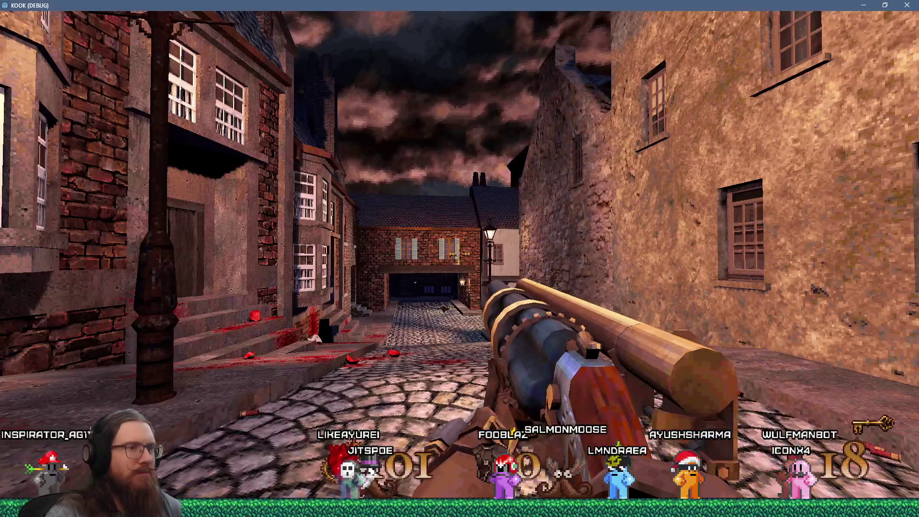
{"action": "left_click", "coordinate": [460, 259]}
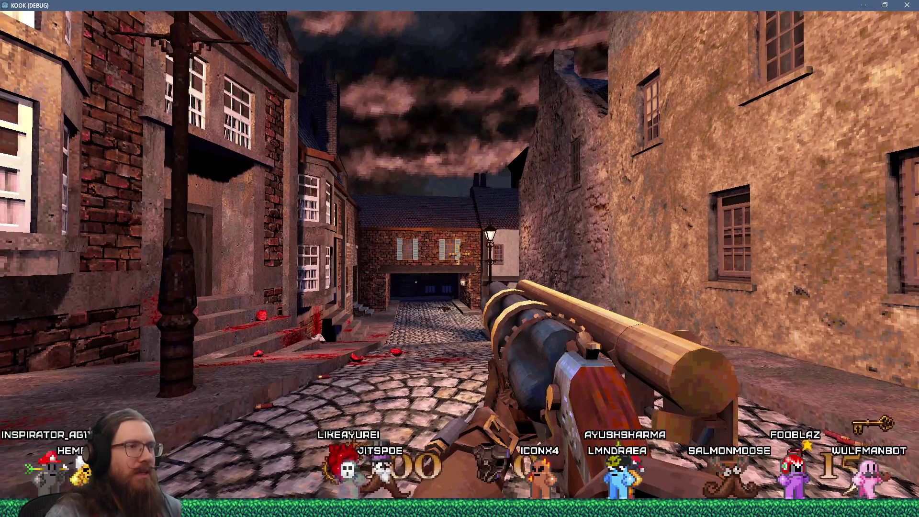
Advance down the alley firing, then open the development console to enter timescale 1.
{"action": "mouse_move", "coordinate": [460, 258]}
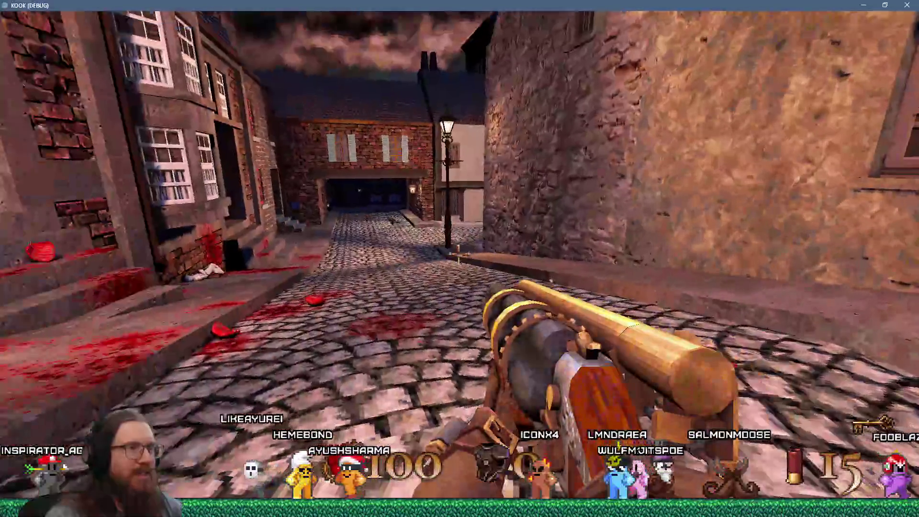
{"action": "key", "text": "w"}
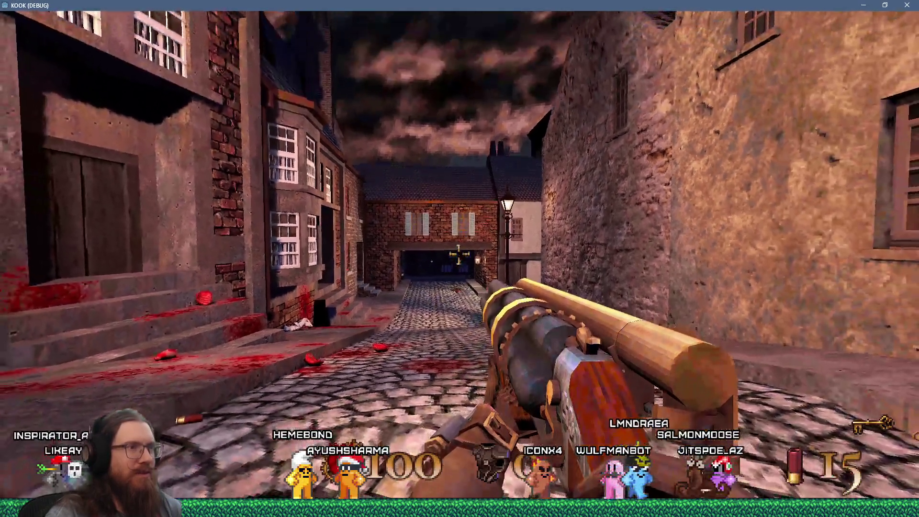
{"action": "left_click", "coordinate": [458, 258]}
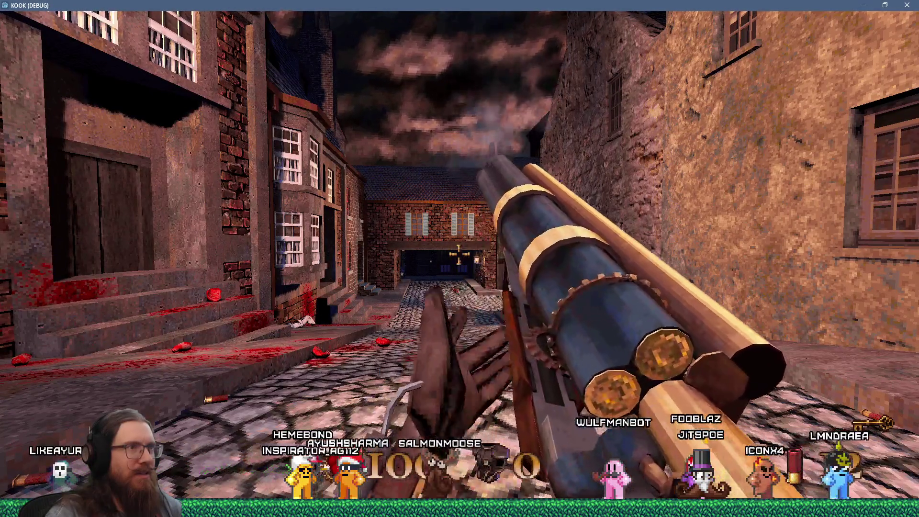
{"action": "key", "text": "grave"}
{"action": "type", "text": "timescale 1"}
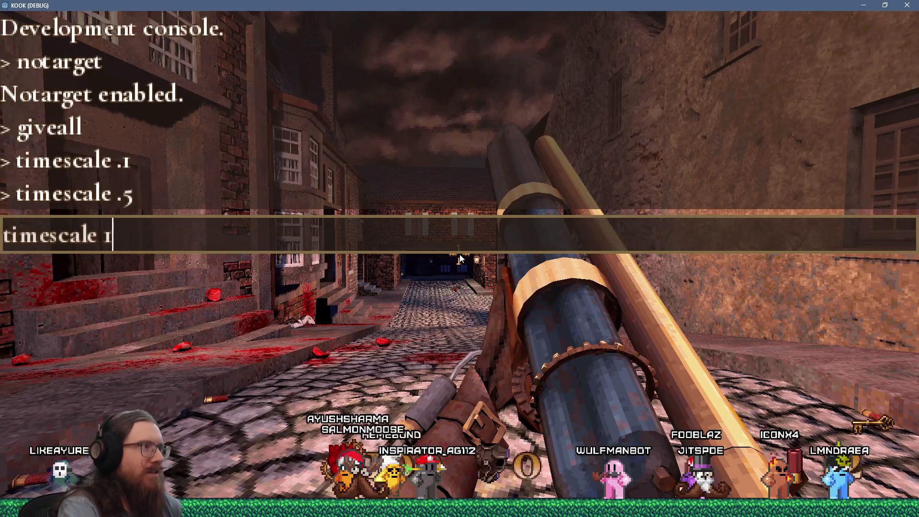
Run timescale 1 for normal speed, then fight up the alley through the archway onto the rooftop.
{"action": "key", "text": "Return"}
{"action": "key", "text": "grave"}
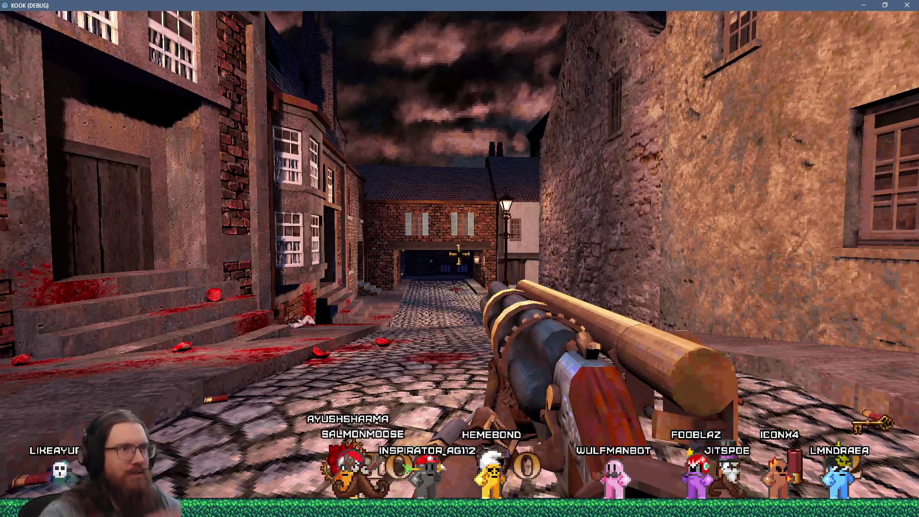
{"action": "left_click", "coordinate": [458, 254]}
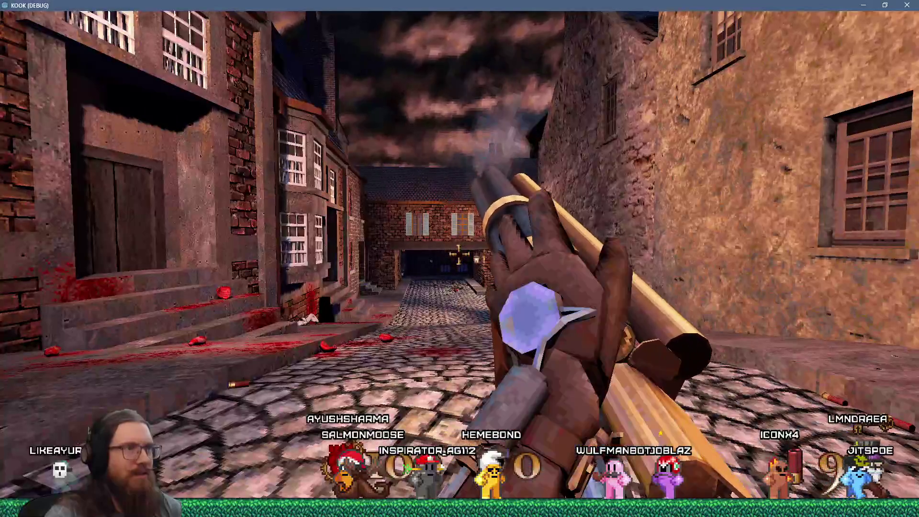
{"action": "key", "text": "w"}
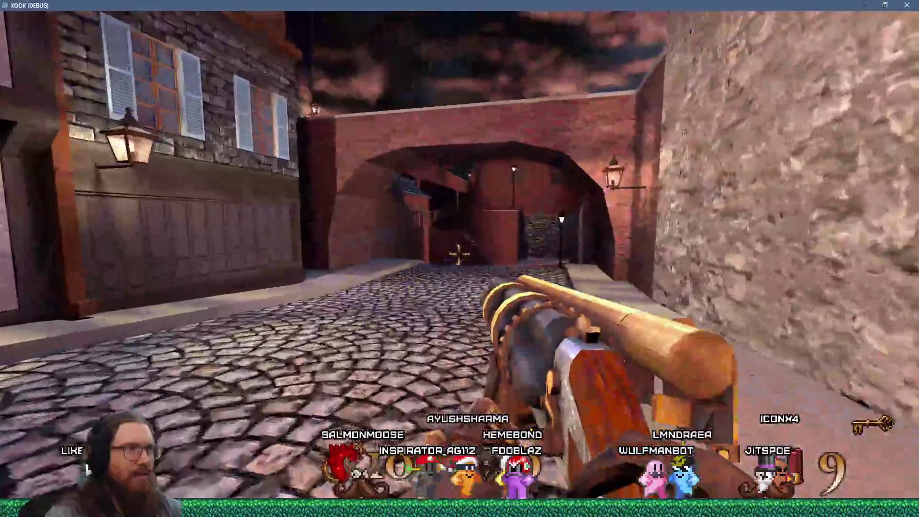
{"action": "left_click", "coordinate": [458, 255]}
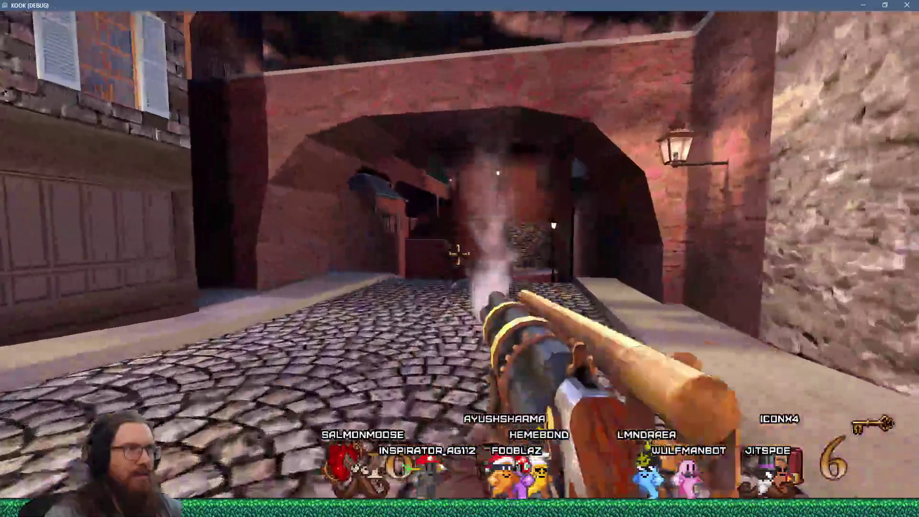
{"action": "key", "text": "w"}
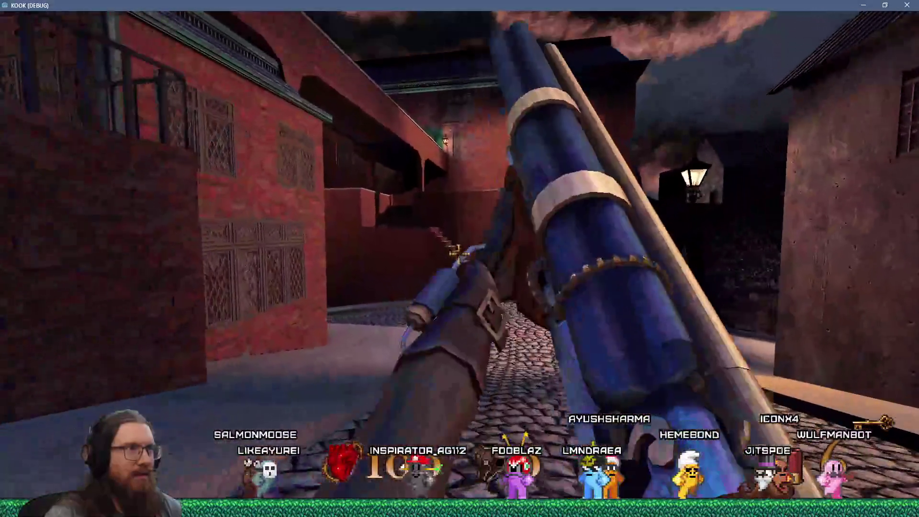
{"action": "key", "text": "w"}
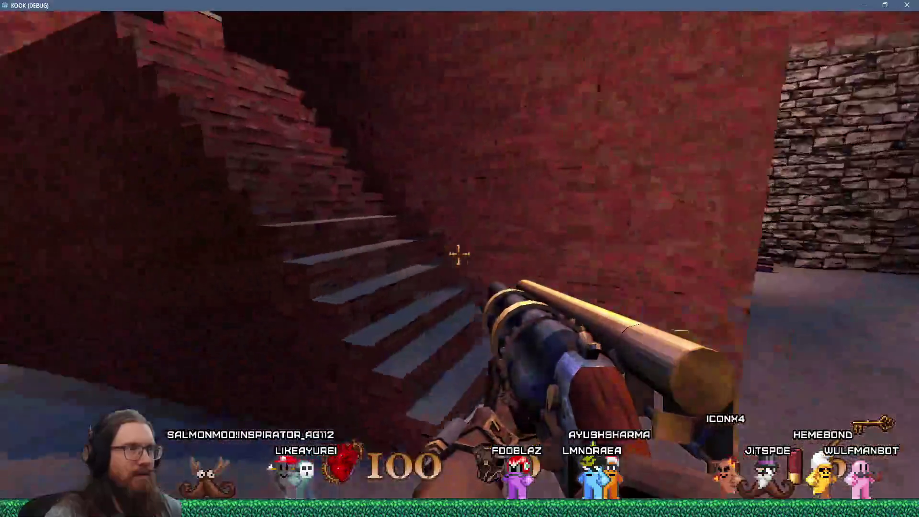
{"action": "key", "text": "w"}
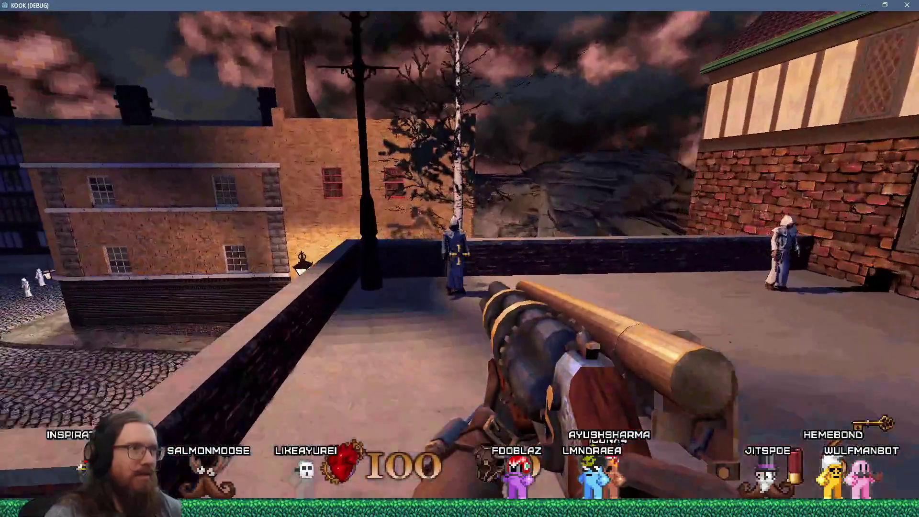
Shoot the robed figures on the rooftop and the hooded enemy by the brick building.
{"action": "left_click", "coordinate": [459, 255]}
{"action": "key", "text": "w"}
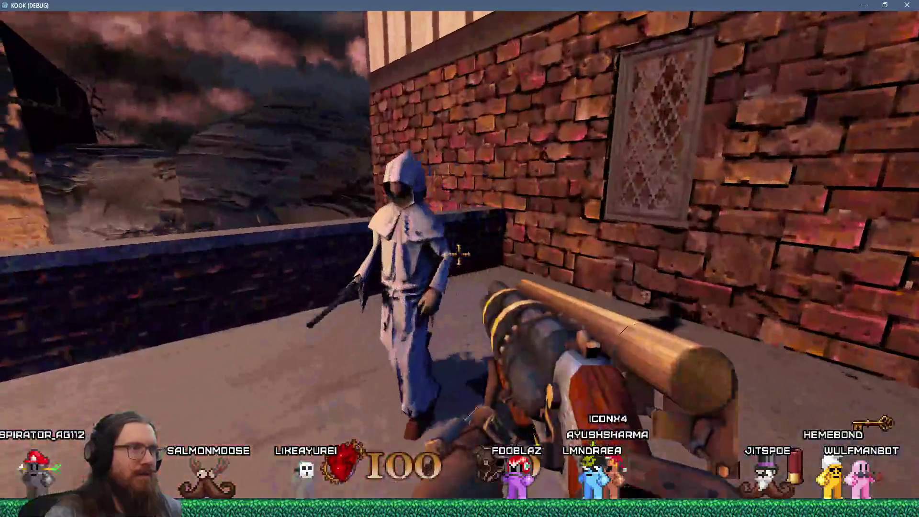
{"action": "key", "text": "s"}
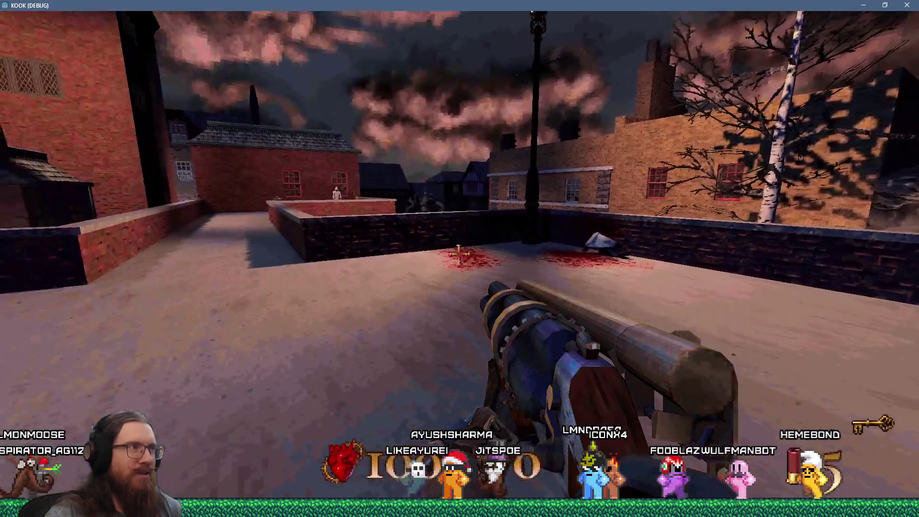
{"action": "key", "text": "w"}
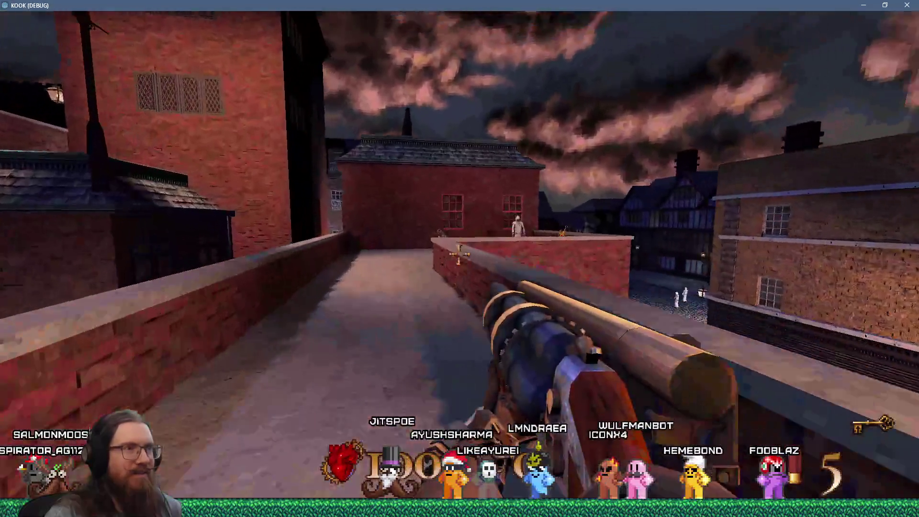
{"action": "left_click", "coordinate": [459, 254]}
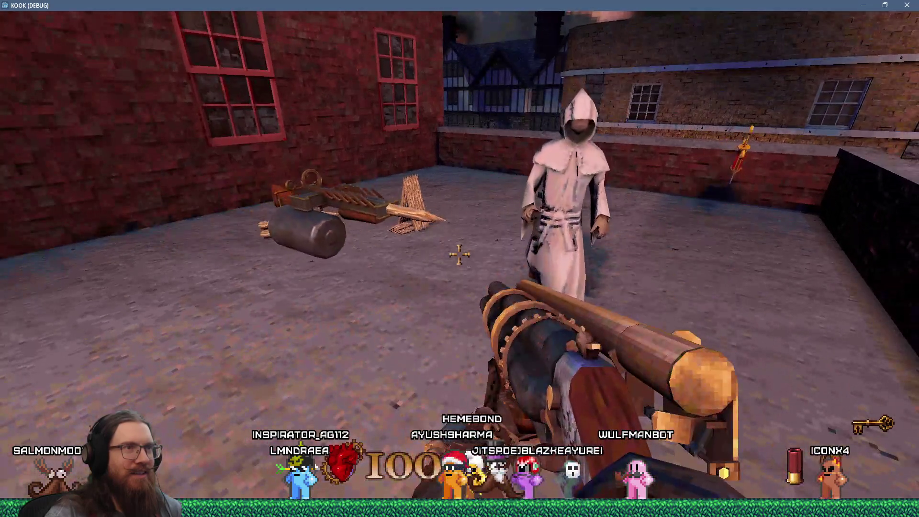
{"action": "key", "text": "s"}
{"action": "left_click", "coordinate": [459, 255]}
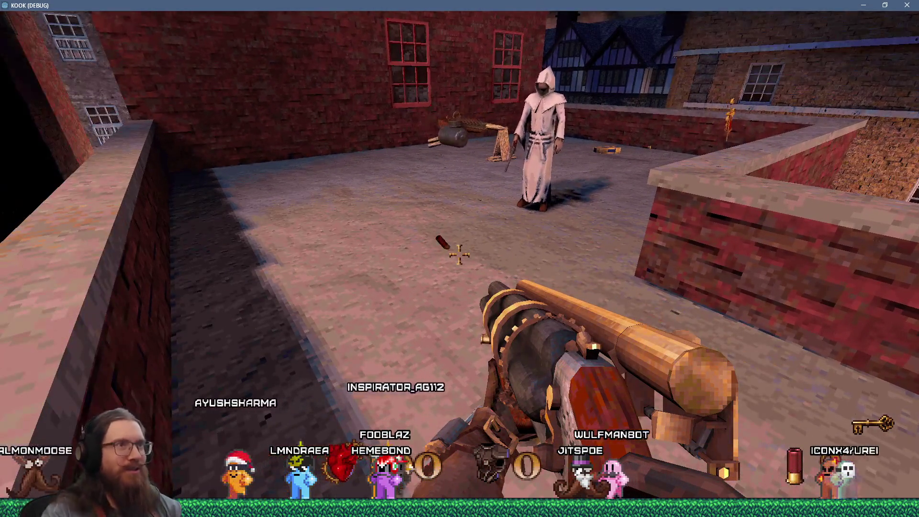
{"action": "key", "text": "w"}
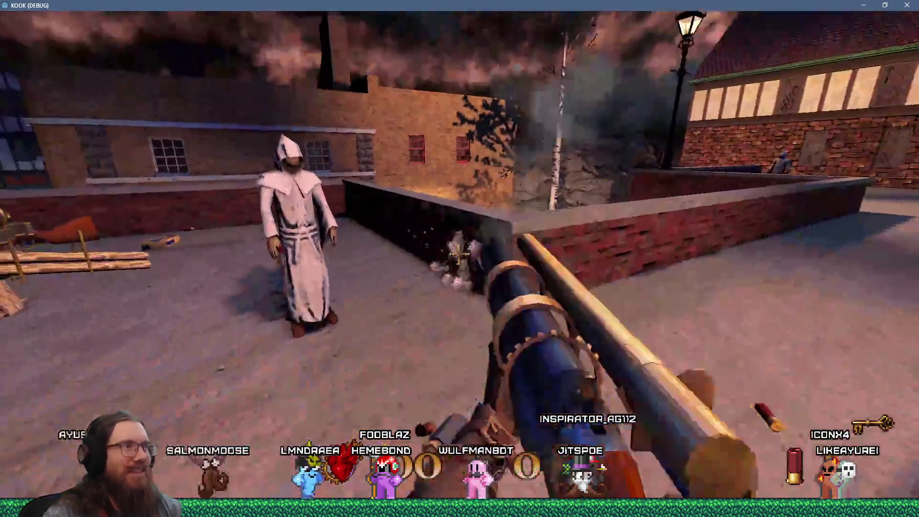
{"action": "left_click", "coordinate": [460, 255]}
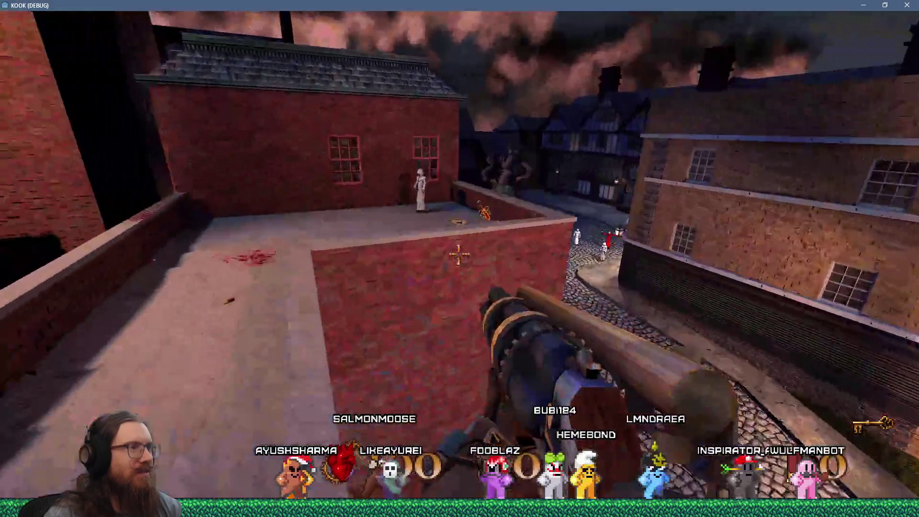
Blast the rooftop robed enemy, switch to the revolver and fire toward the plaza statue.
{"action": "key", "text": "w"}
{"action": "left_click", "coordinate": [458, 255]}
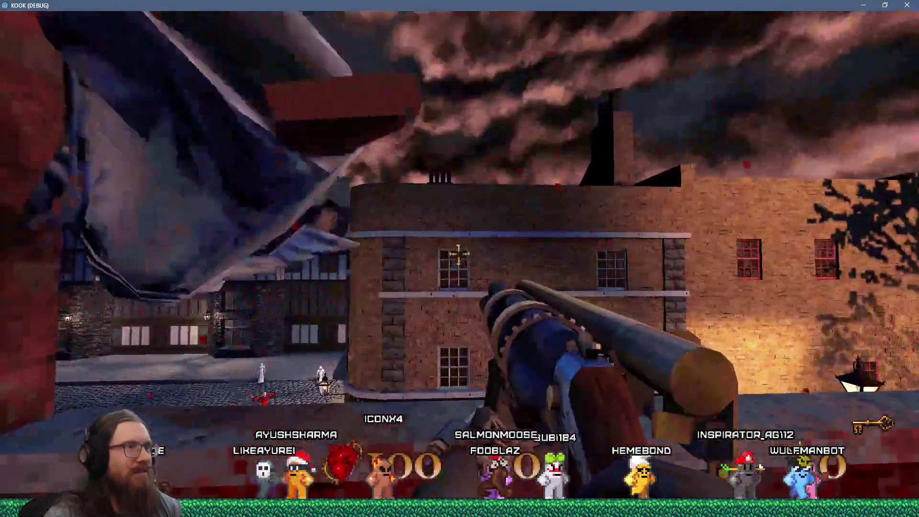
{"action": "left_click", "coordinate": [458, 255]}
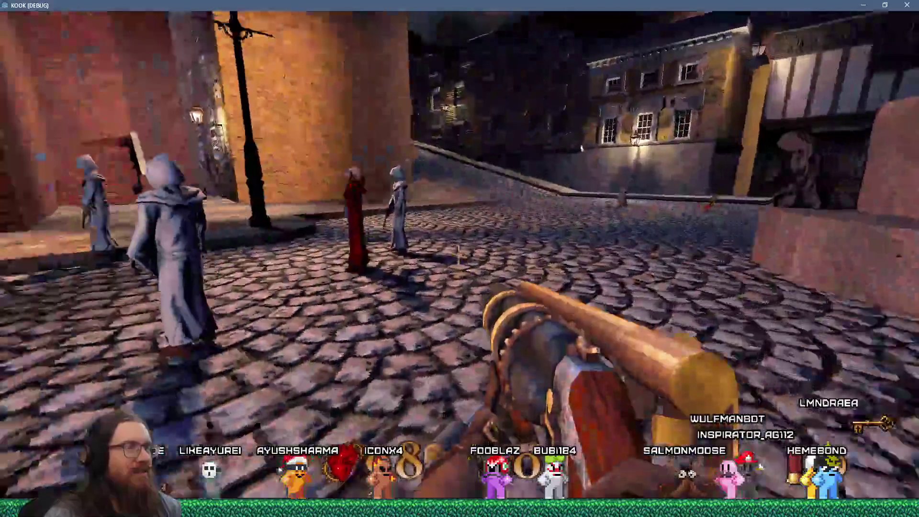
{"action": "key", "text": "2"}
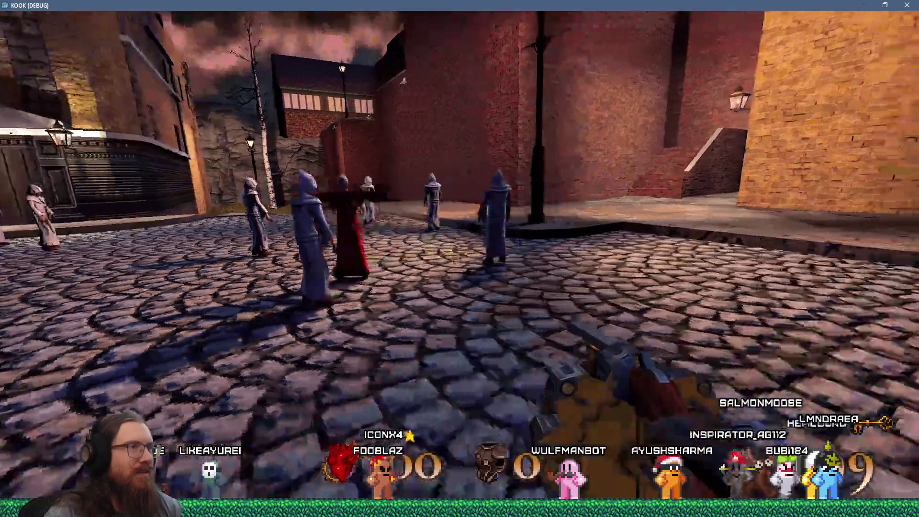
{"action": "key", "text": "w"}
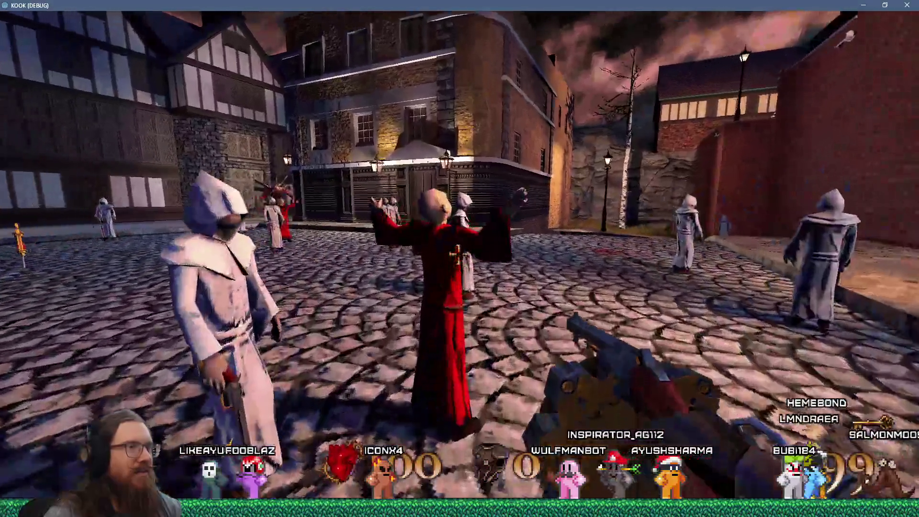
{"action": "key", "text": "s"}
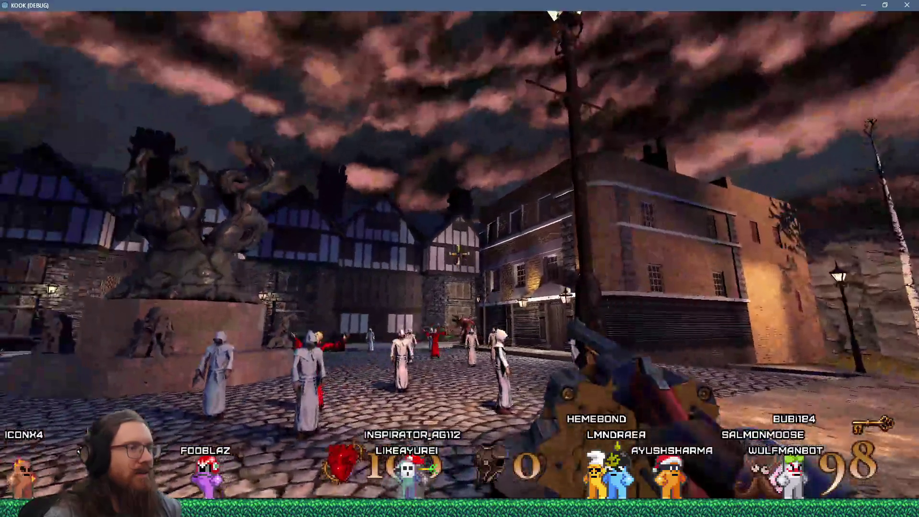
{"action": "left_click", "coordinate": [459, 254]}
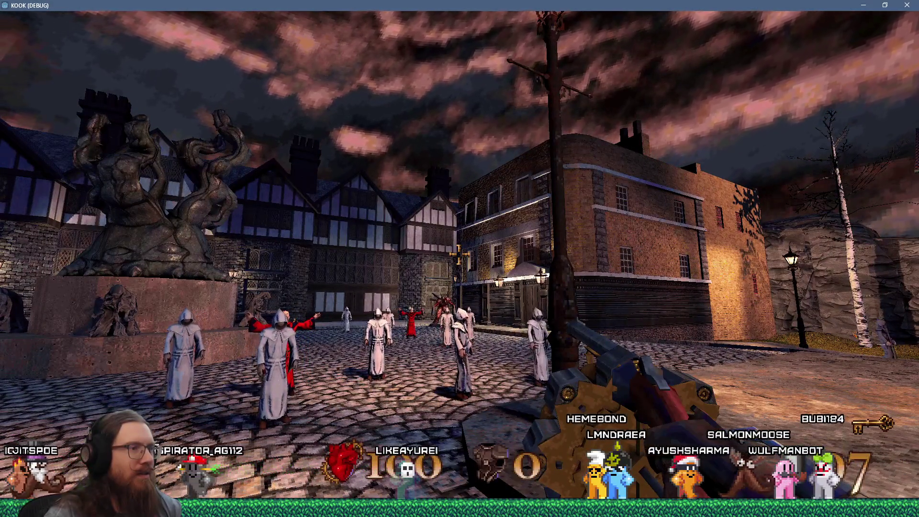
{"action": "left_click", "coordinate": [458, 255]}
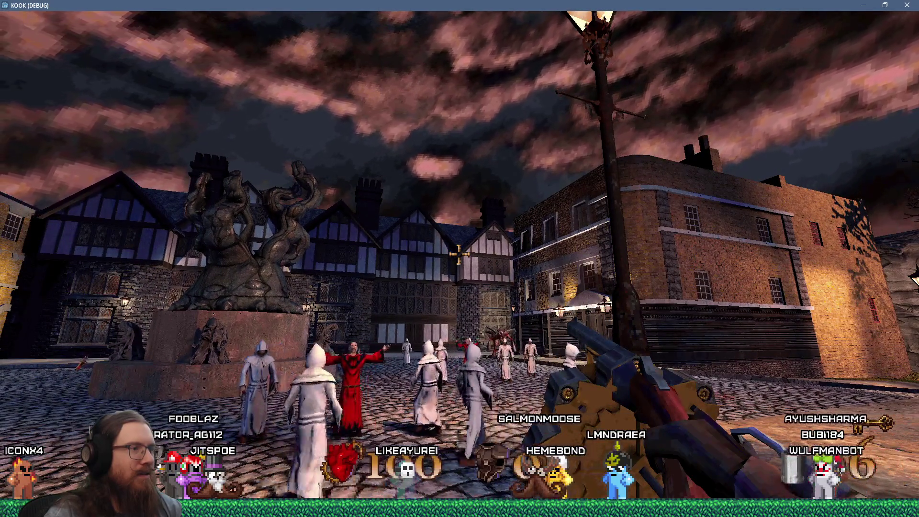
Fire down the side street, then move among the square's cultists toward the timbered buildings.
{"action": "key", "text": "w"}
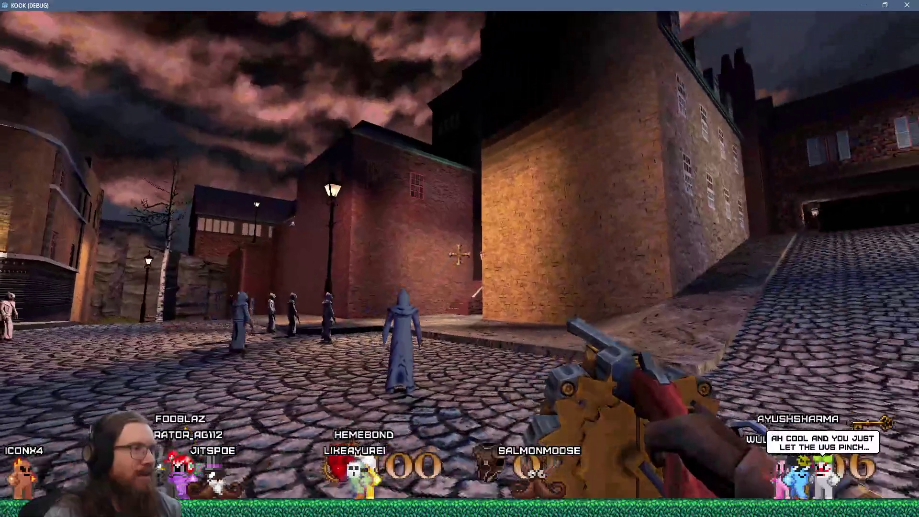
{"action": "left_click", "coordinate": [458, 255]}
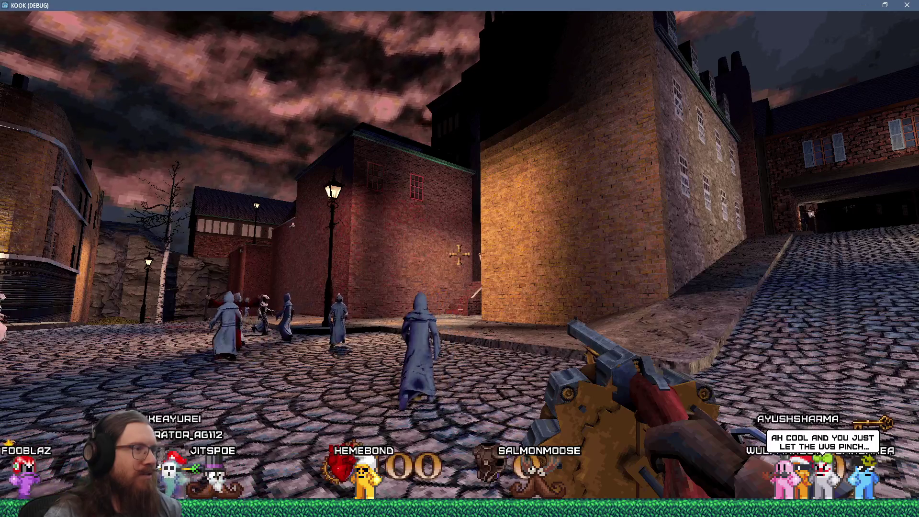
{"action": "key", "text": "w"}
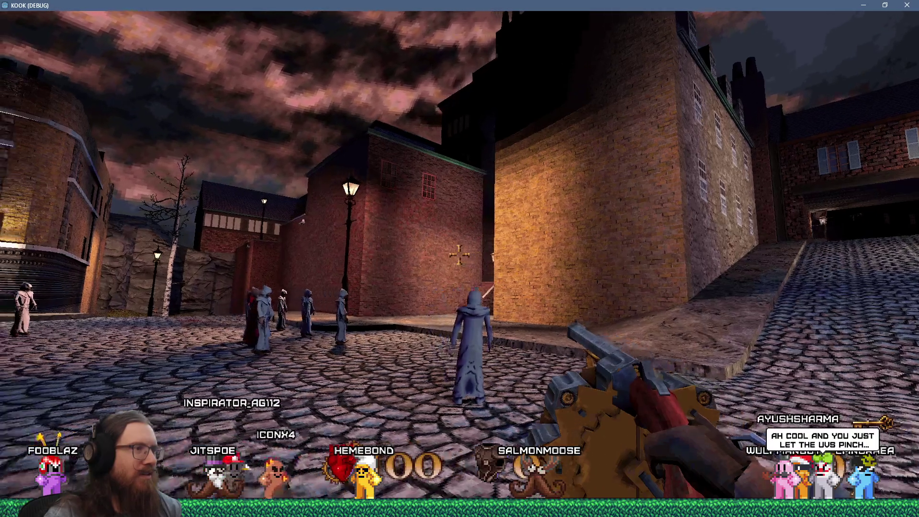
{"action": "key", "text": "w"}
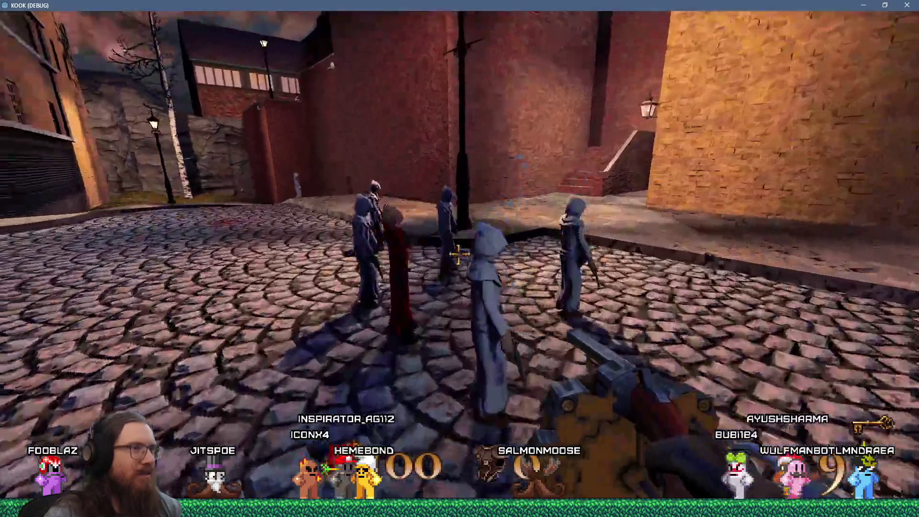
{"action": "key", "text": "s"}
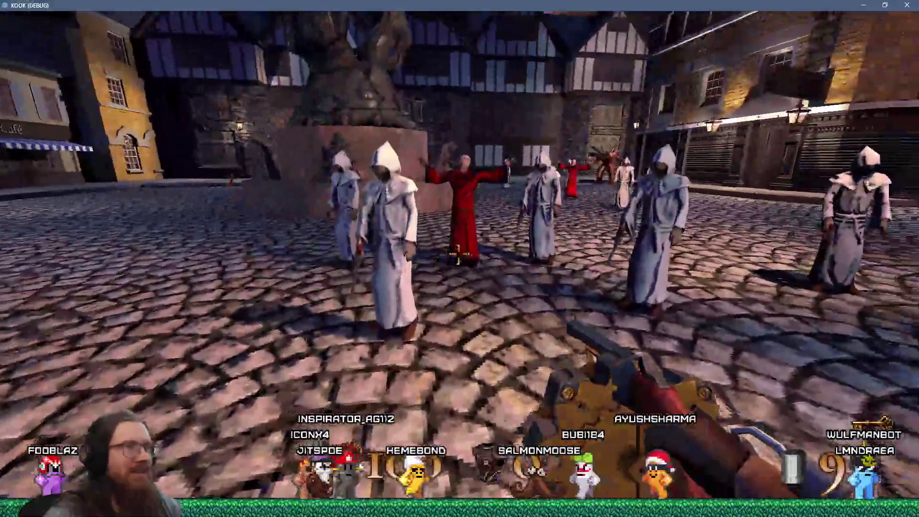
{"action": "key", "text": "s"}
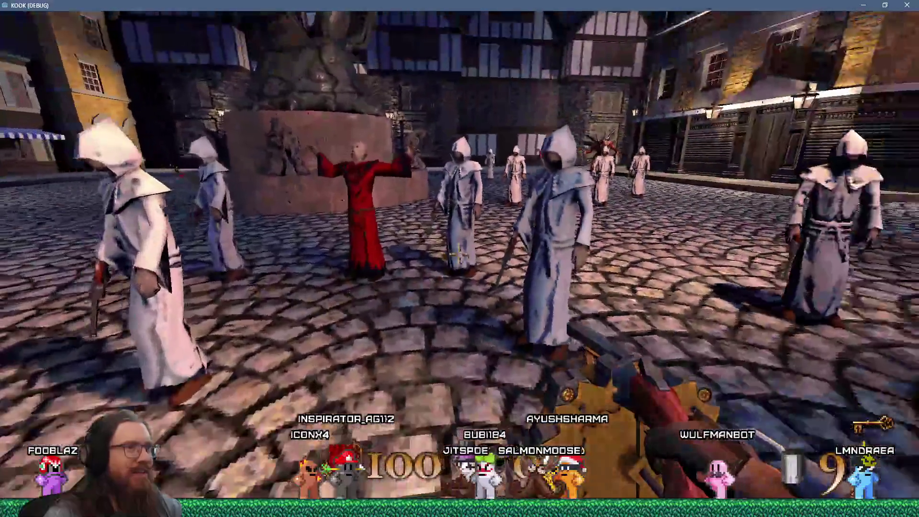
{"action": "key", "text": "w"}
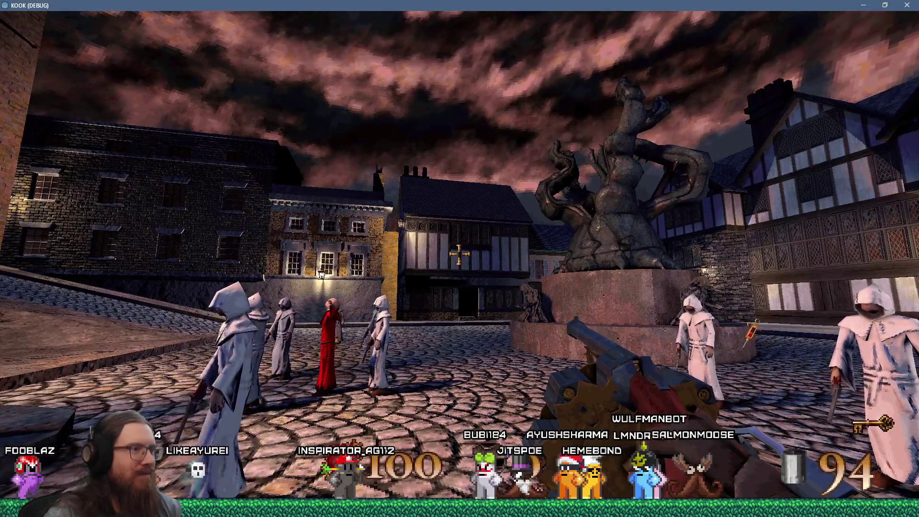
{"action": "key", "text": "w"}
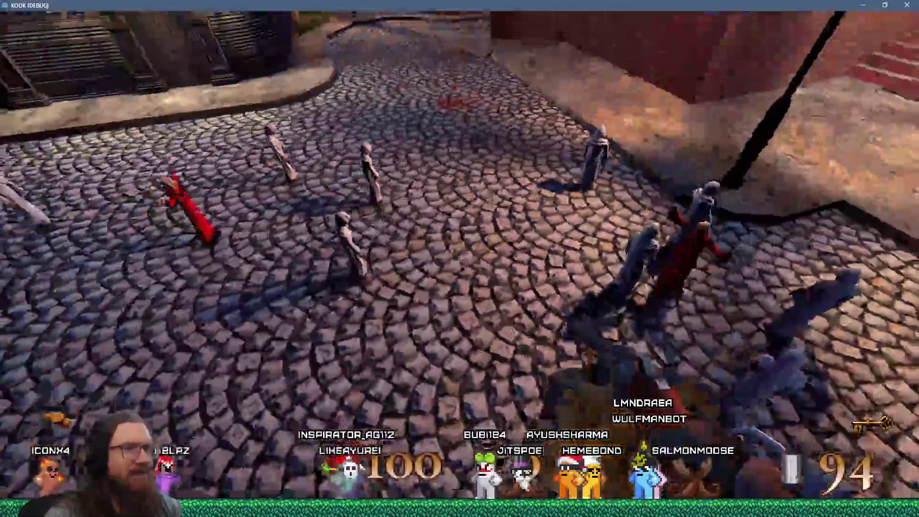
{"action": "key", "text": "w"}
{"action": "key", "text": "w"}
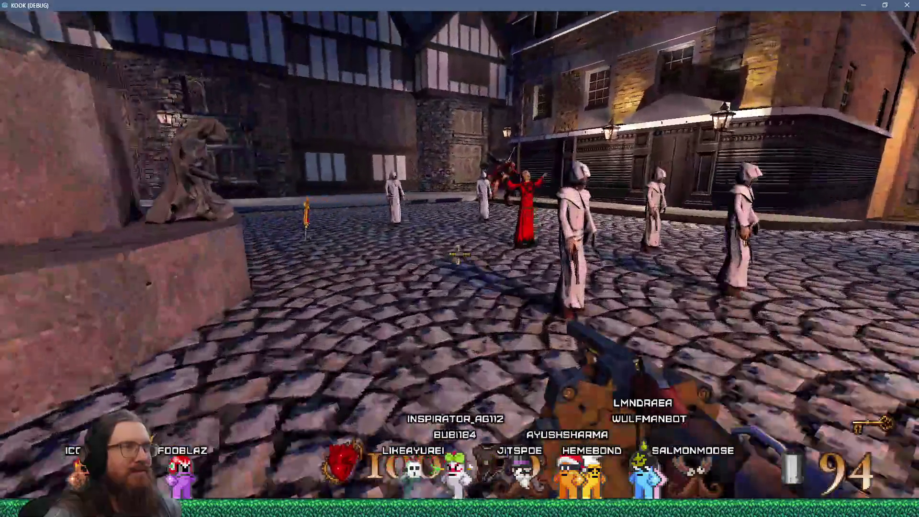
{"action": "key", "text": "w"}
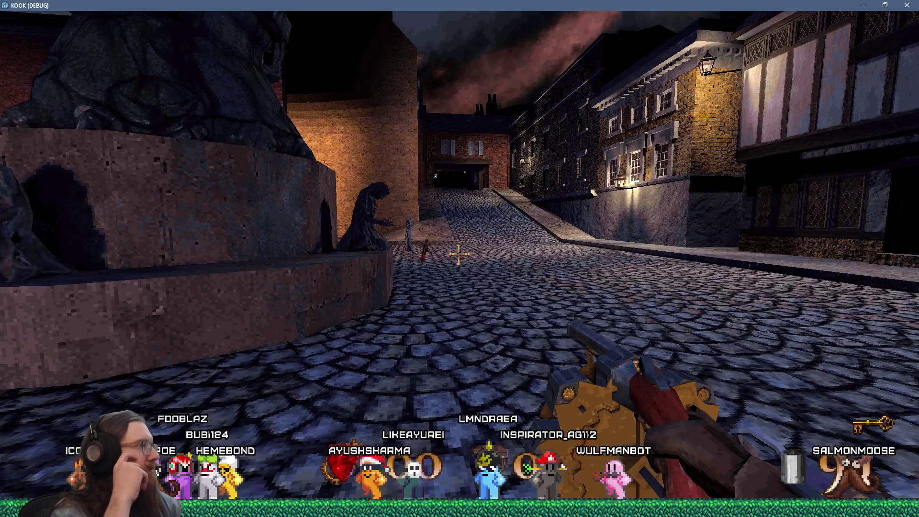
Walk down the street past the statue toward the brick archway.
{"action": "key", "text": "w"}
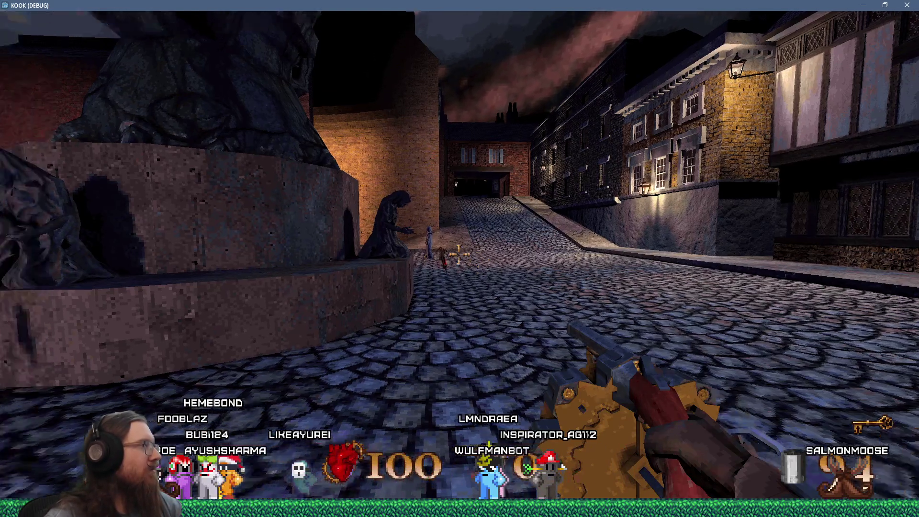
{"action": "mouse_move", "coordinate": [459, 253]}
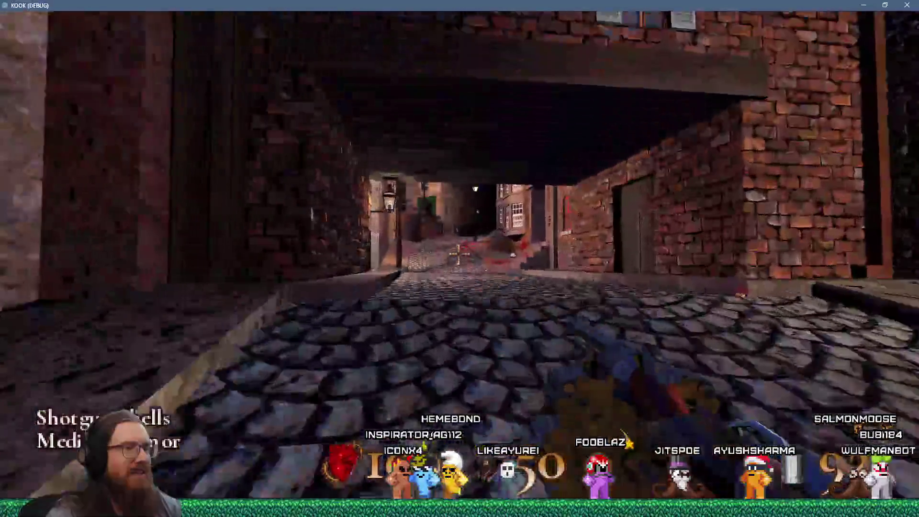
Walk through the archway and alleys to under the wooden stairs, then open the developer console.
{"action": "key", "text": "w"}
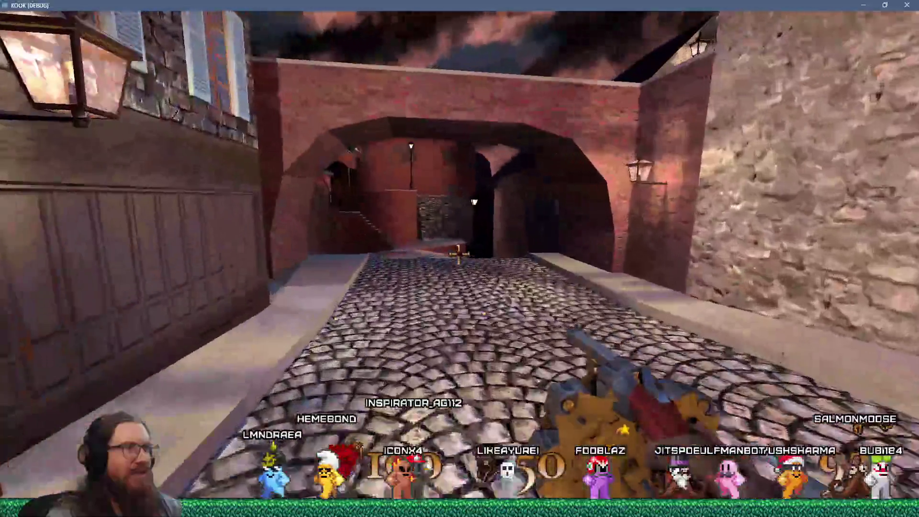
{"action": "key", "text": "w"}
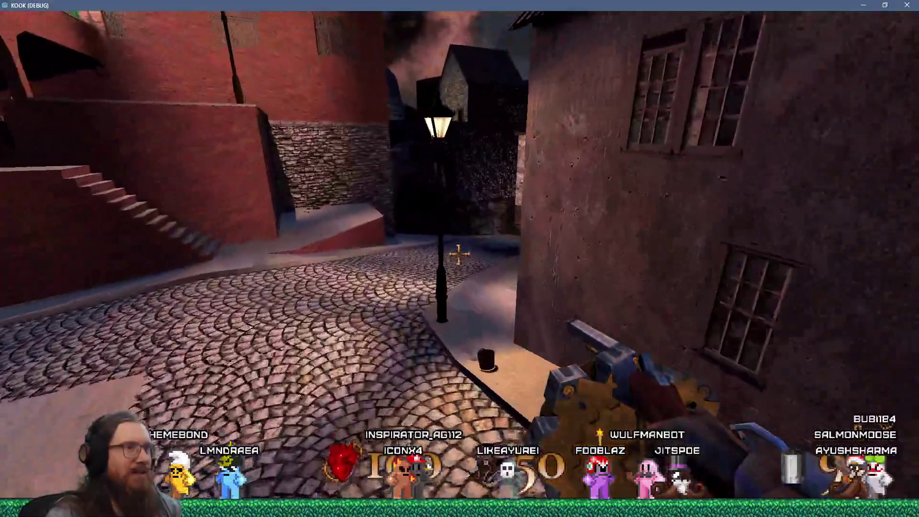
{"action": "key", "text": "w"}
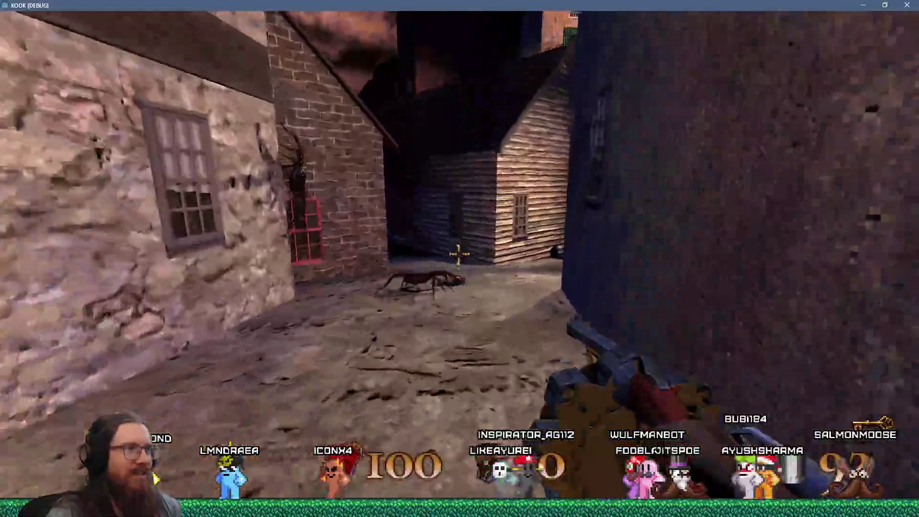
{"action": "key", "text": "w"}
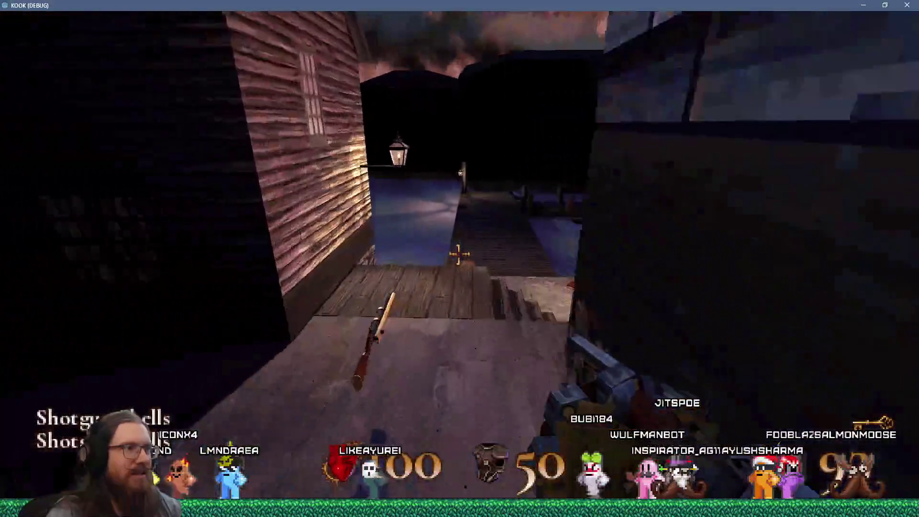
{"action": "key", "text": "w"}
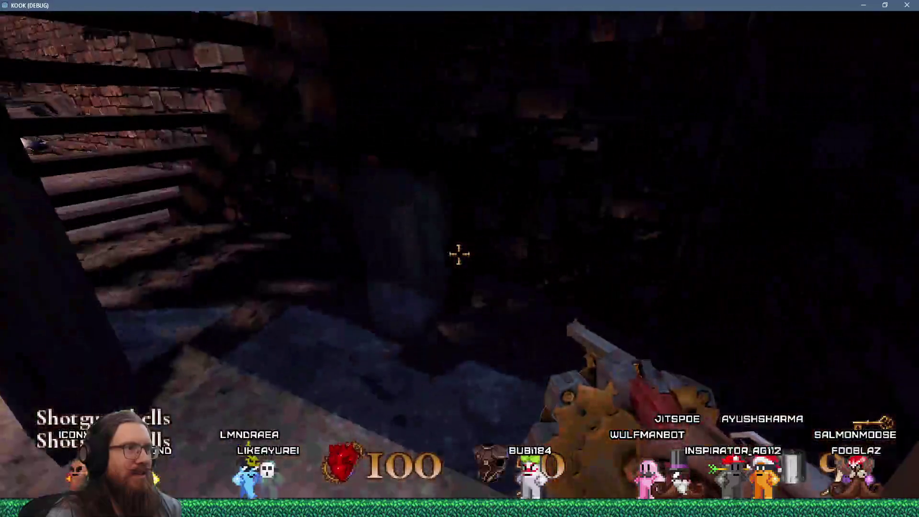
{"action": "key", "text": "w"}
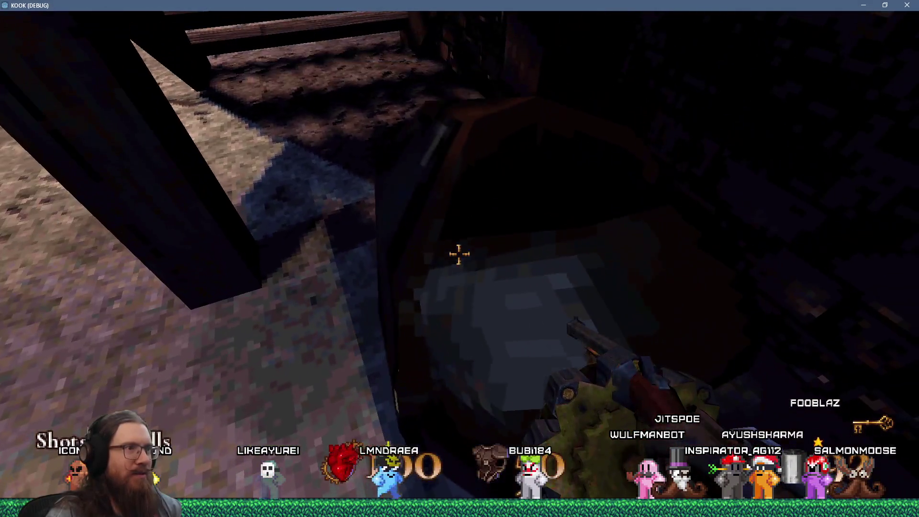
{"action": "key", "text": "w"}
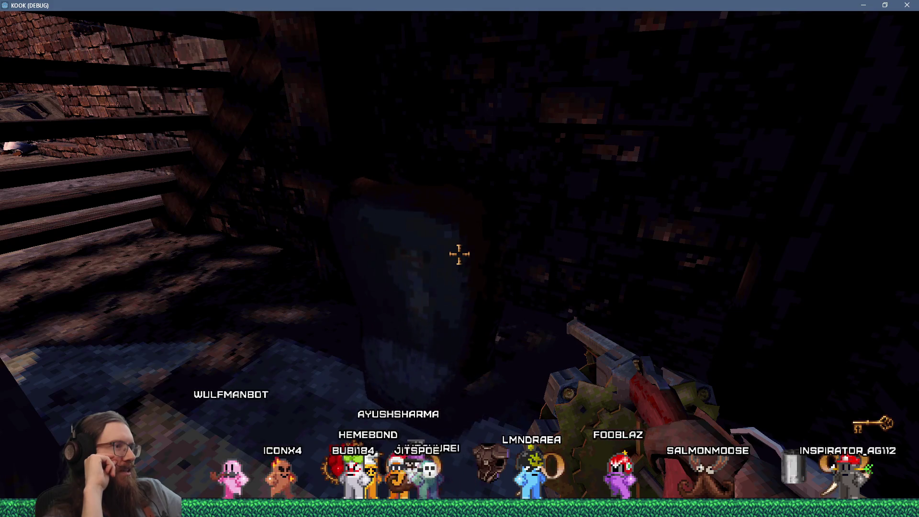
{"action": "mouse_move", "coordinate": [459, 254]}
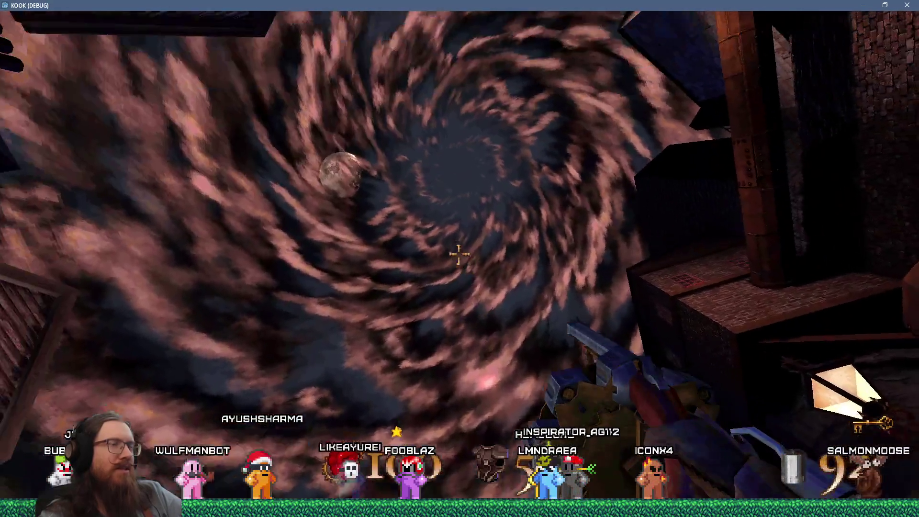
{"action": "key", "text": "grave"}
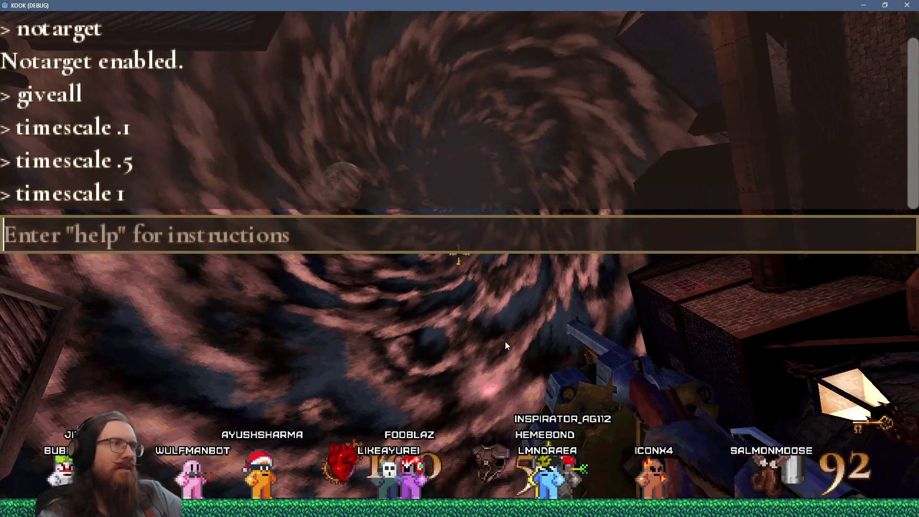
Stop the game with F8, filter FileSystem for 'london3' and open london3.tscn.
{"action": "key", "text": "F8"}
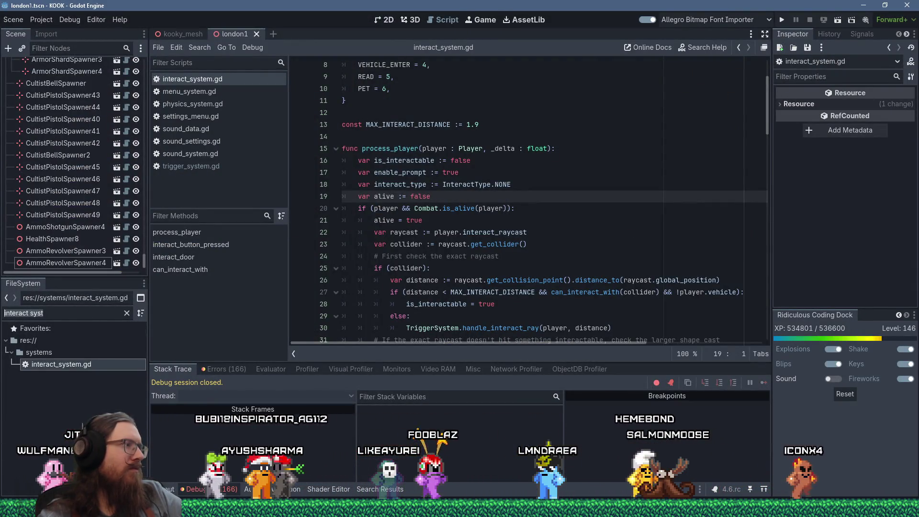
{"action": "type", "text": "london3"}
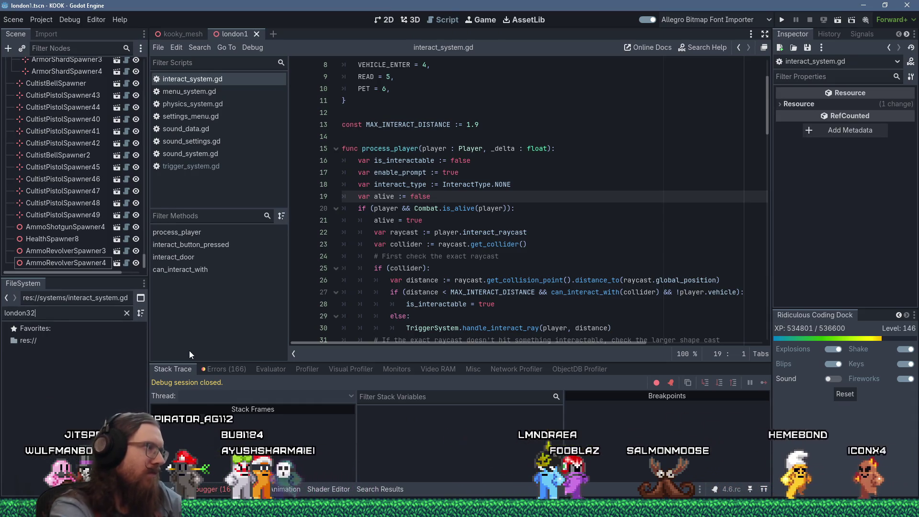
{"action": "left_click", "coordinate": [66, 378]}
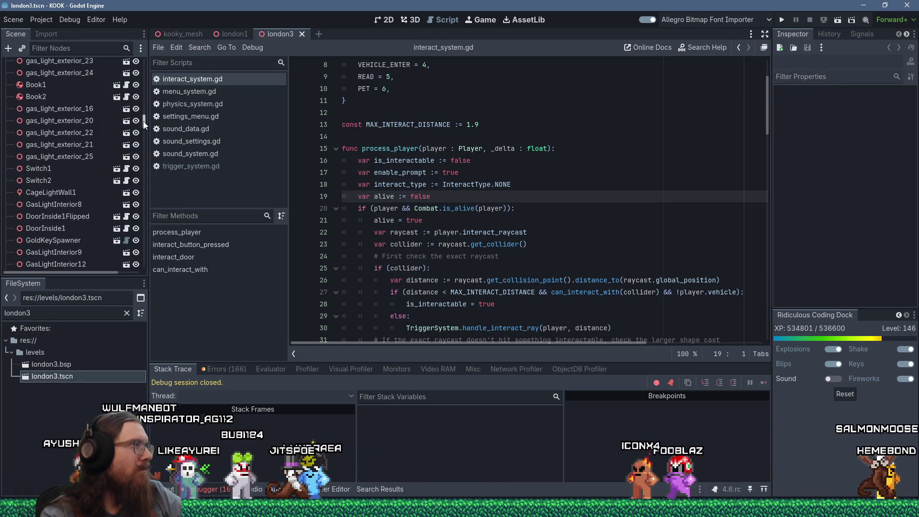
Review DirectionalLight3D's properties, then select Sky1 and open its sky_1.gd script.
{"action": "left_click_drag", "start_coordinate": [145, 119], "coordinate": [144, 62]}
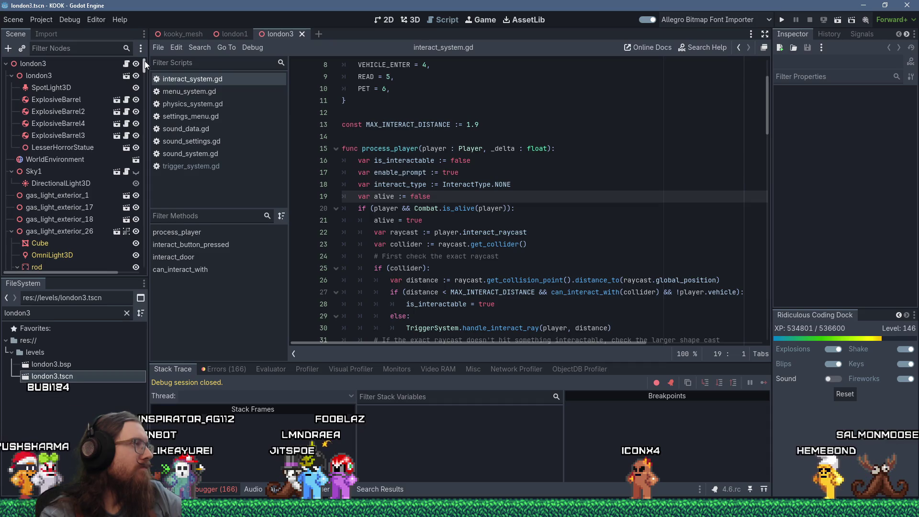
{"action": "left_click", "coordinate": [75, 185]}
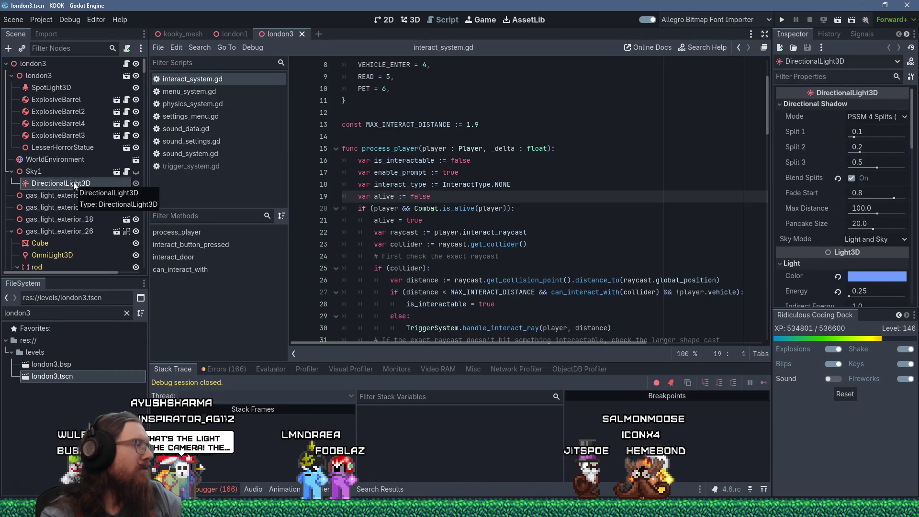
{"action": "scroll", "coordinate": [82, 200], "scroll_direction": "down", "scroll_amount": 5}
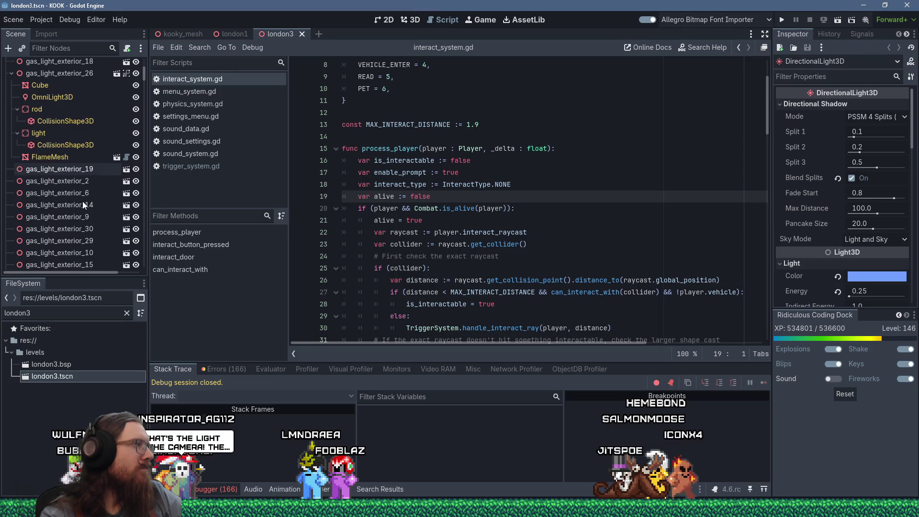
{"action": "scroll", "coordinate": [82, 201], "scroll_direction": "up", "scroll_amount": 3}
{"action": "left_click", "coordinate": [62, 146]}
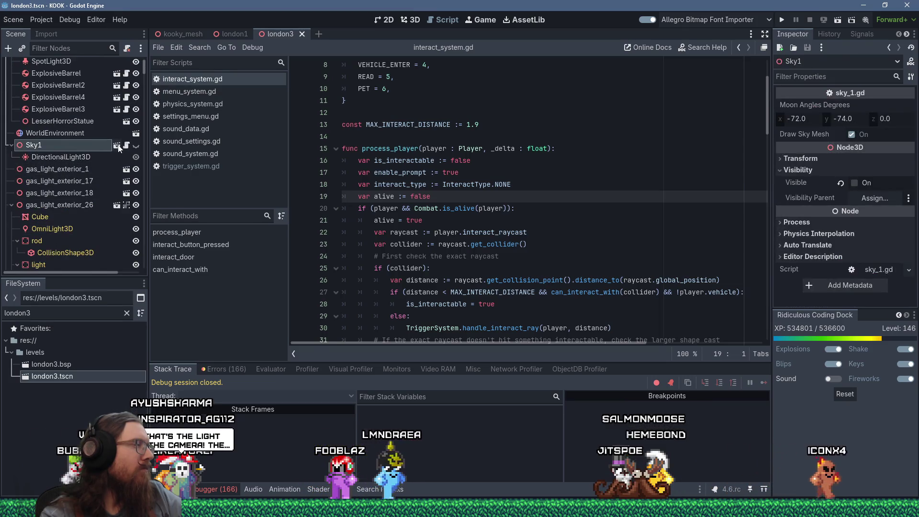
{"action": "left_click", "coordinate": [127, 146]}
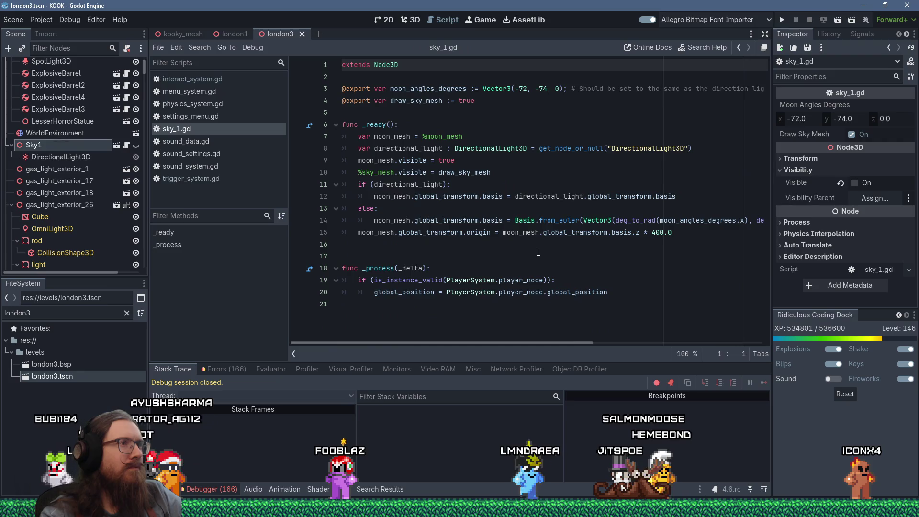
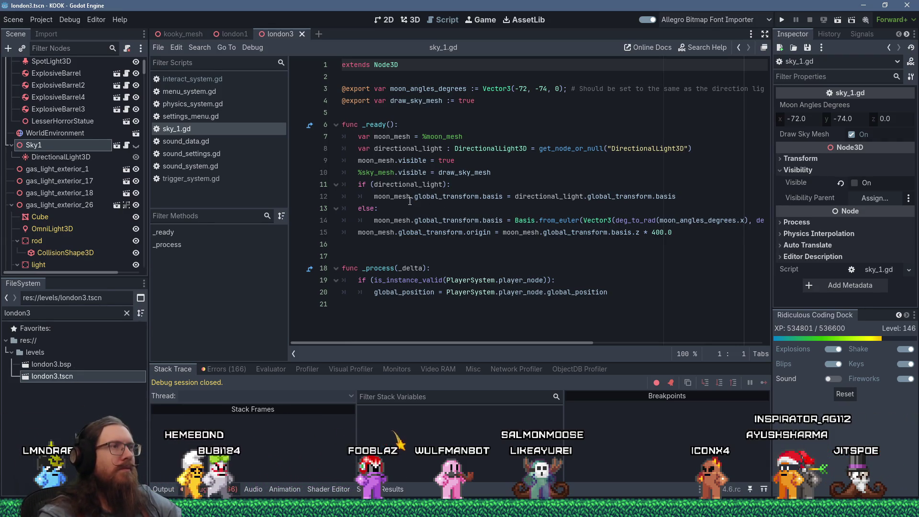
Set a breakpoint on line 7 of sky_1.gd, run the game into it, step once, then resume.
{"action": "left_click", "coordinate": [362, 137]}
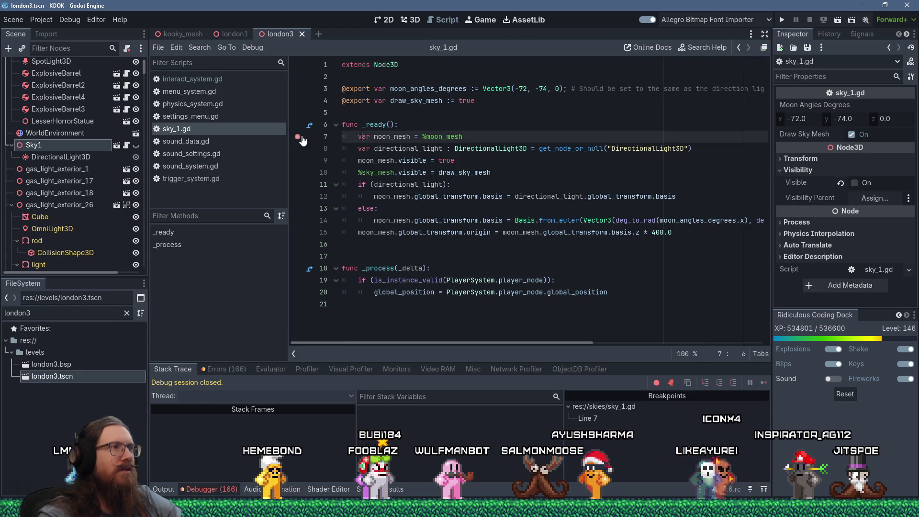
{"action": "left_click", "coordinate": [785, 19]}
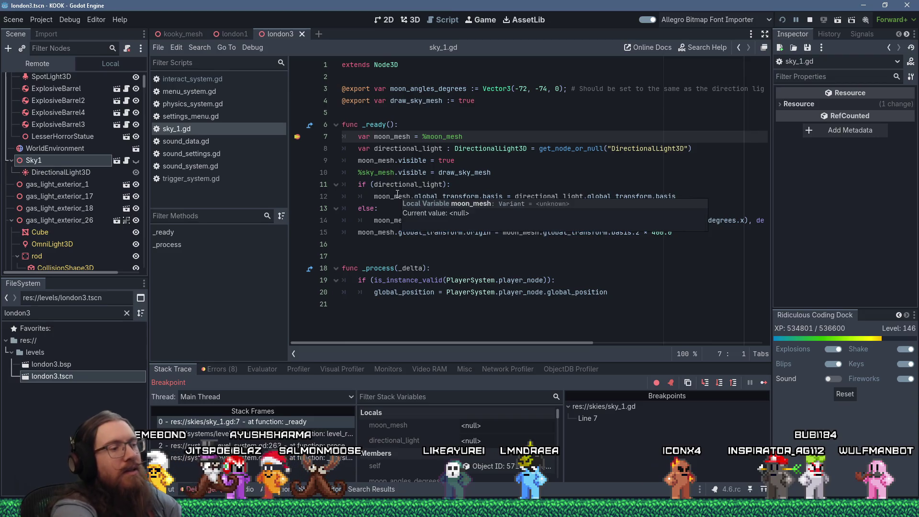
{"action": "key", "text": "F10"}
{"action": "key", "text": "F10"}
{"action": "key", "text": "F10"}
{"action": "key", "text": "F10"}
{"action": "key", "text": "F10"}
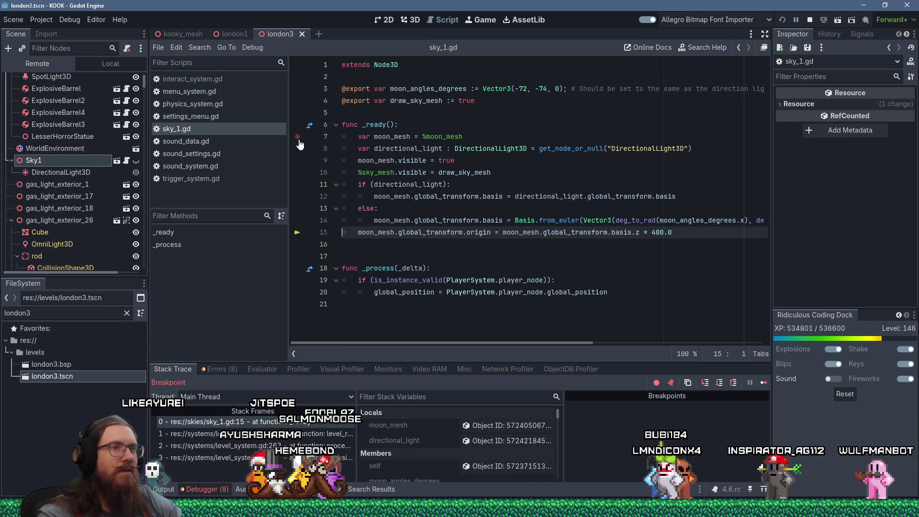
{"action": "left_click", "coordinate": [762, 383]}
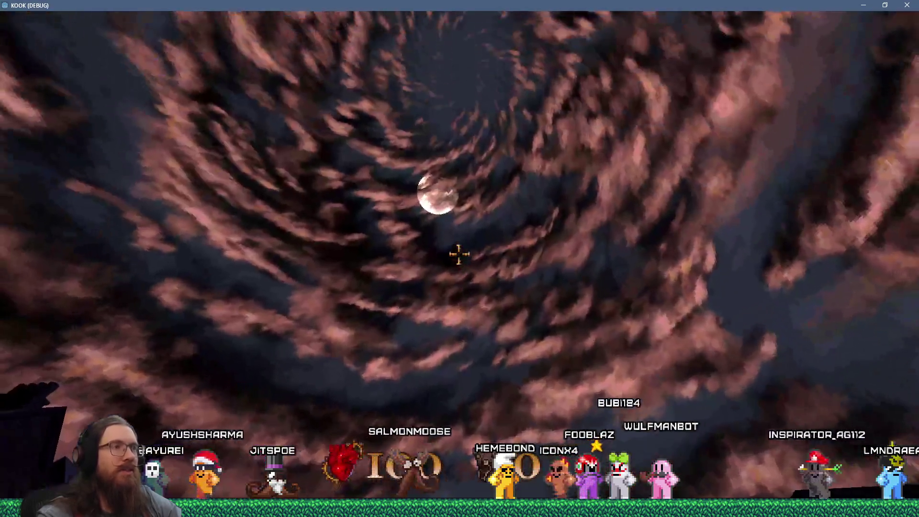
Enable notarget from the dev console and walk onto the quay to view the moonlit sky.
{"action": "key", "text": "grave"}
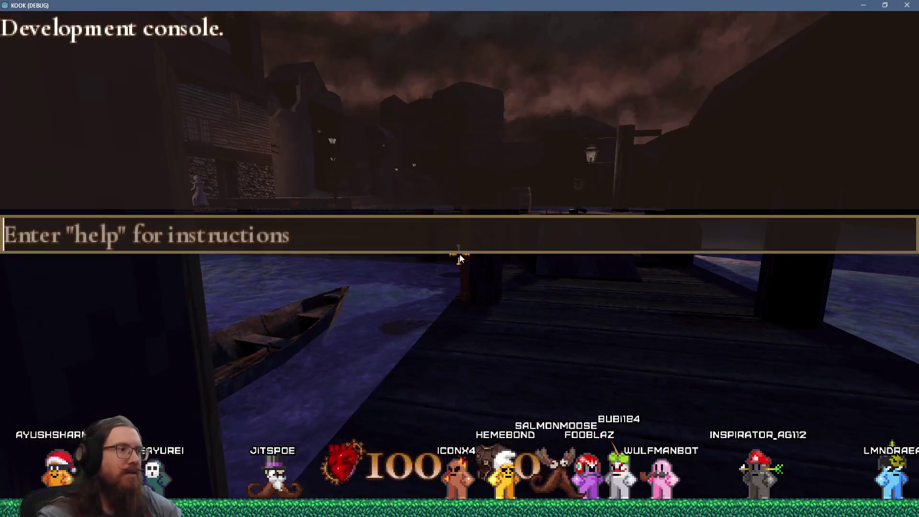
{"action": "type", "text": "notarget"}
{"action": "key", "text": "Return"}
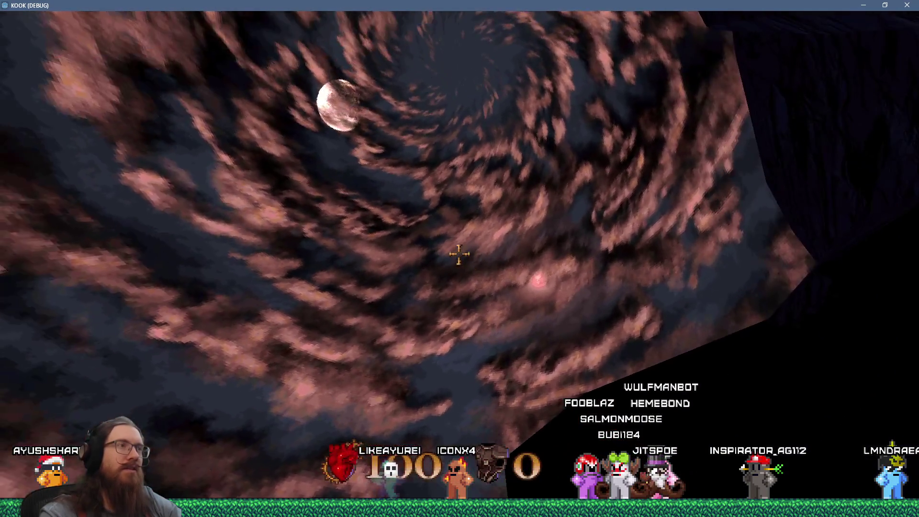
{"action": "key", "text": "w"}
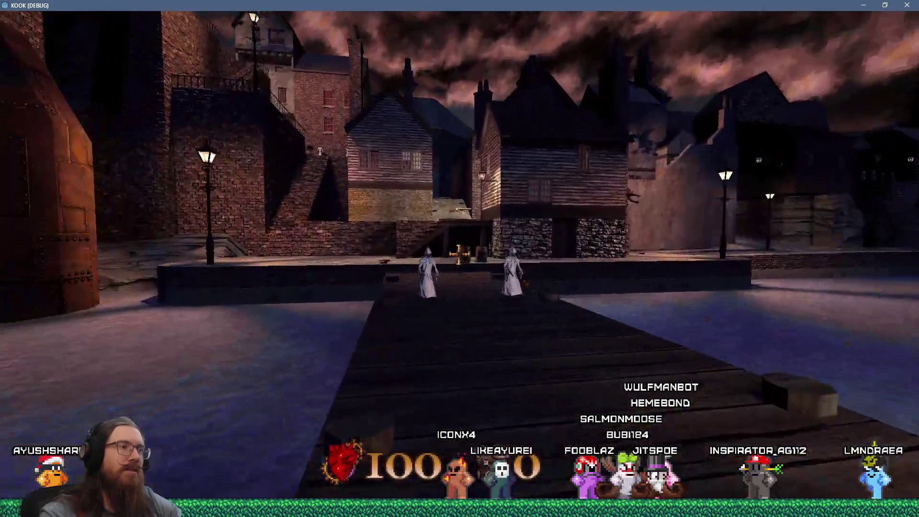
{"action": "key", "text": "space"}
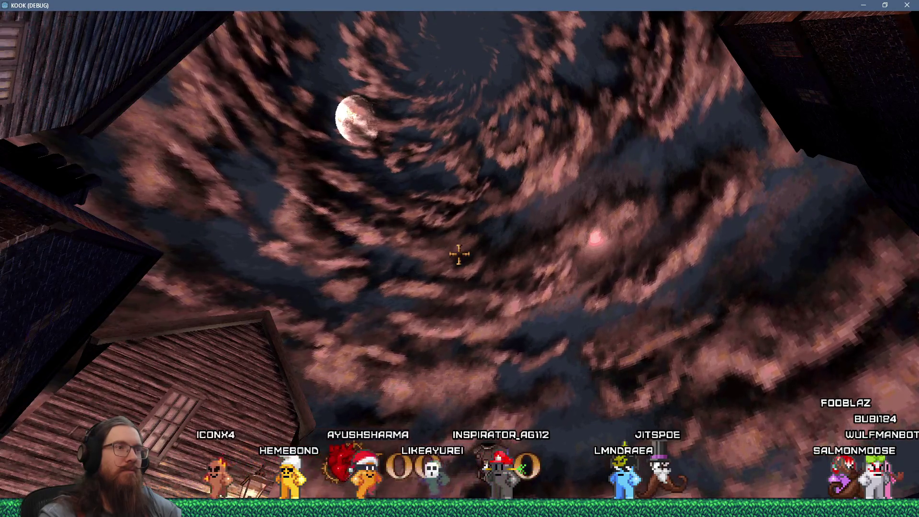
Quit the game with the 'quit' console command.
{"action": "key", "text": "grave"}
{"action": "type", "text": "quit"}
{"action": "key", "text": "Return"}
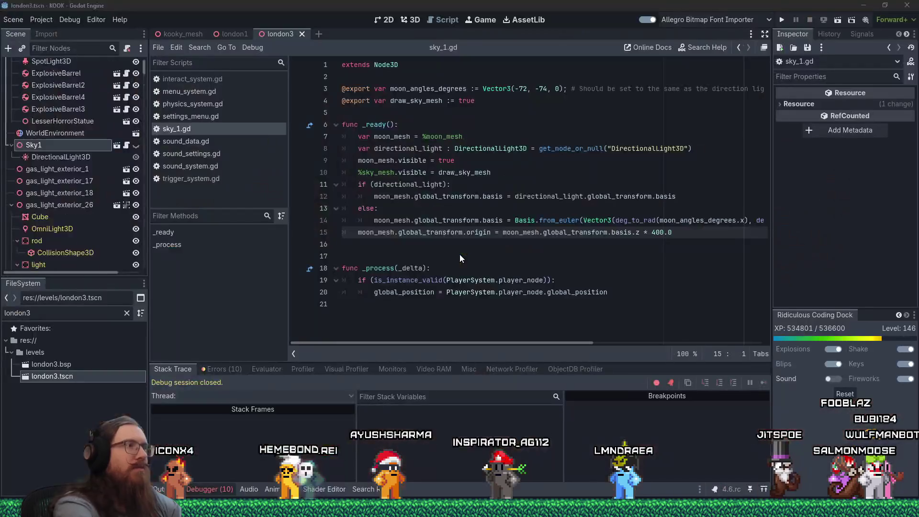
Drag WorldEnvironment under Sky1 in the london3 scene, then save and run the game.
{"action": "left_click", "coordinate": [70, 136]}
{"action": "left_click_drag", "start_coordinate": [70, 136], "coordinate": [39, 147]}
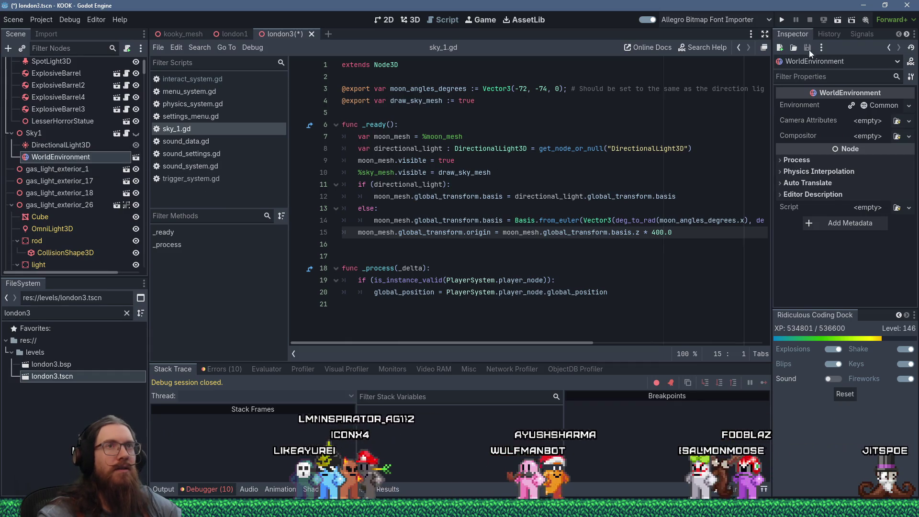
{"action": "left_click", "coordinate": [783, 20]}
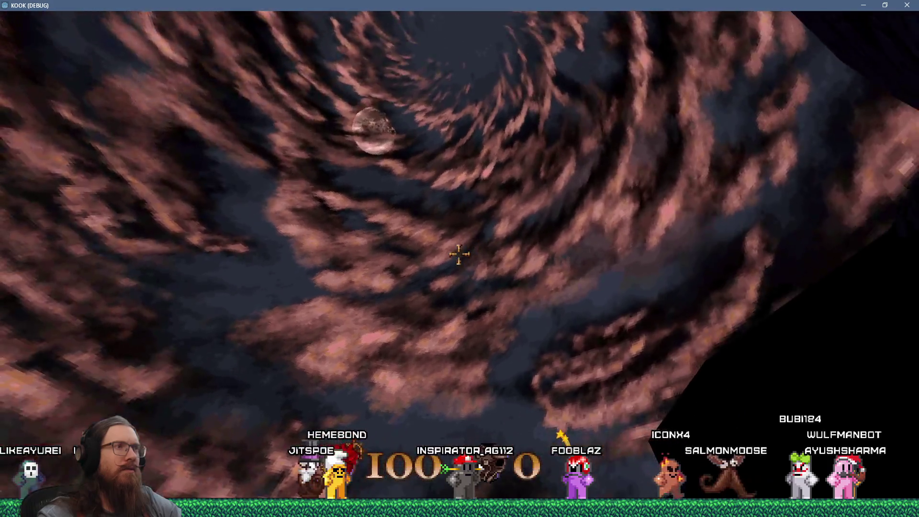
Turn on god mode in the console, look at the town's sky, then quit with 'quit'.
{"action": "key", "text": "grave"}
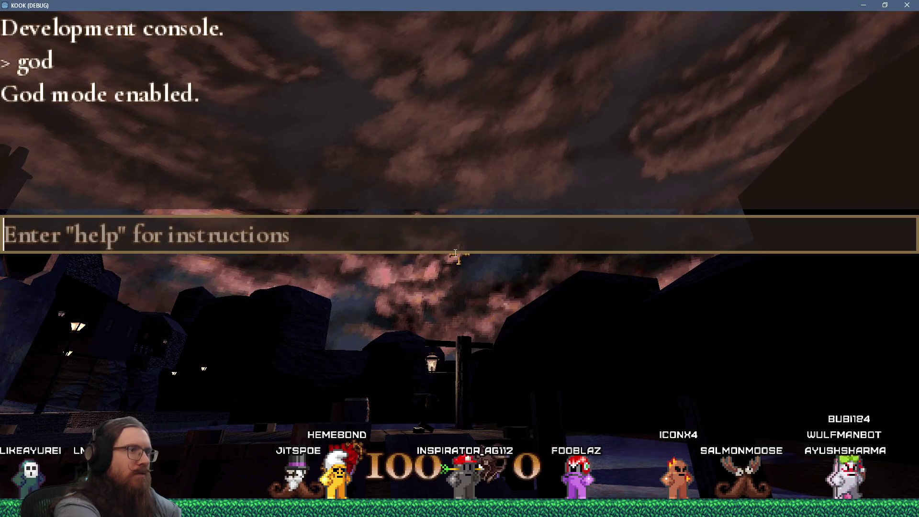
{"action": "type", "text": "notarge"}
{"action": "key", "text": "grave"}
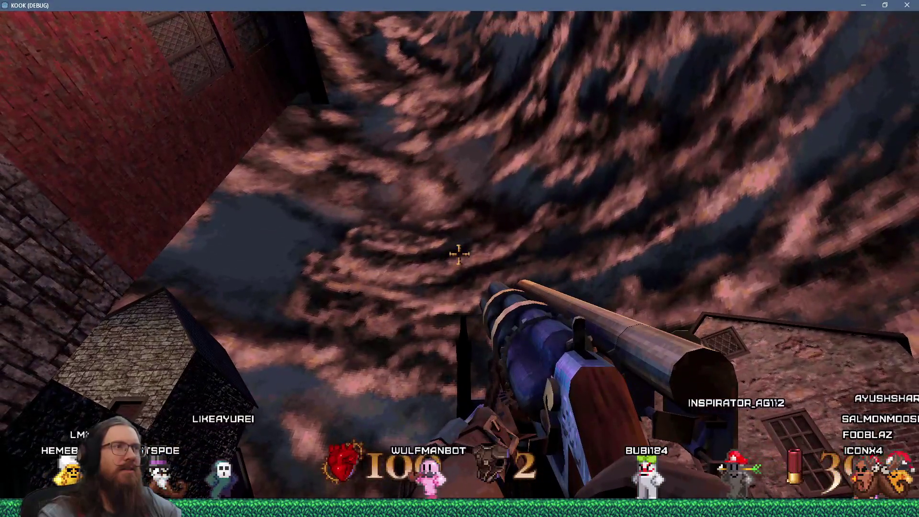
{"action": "key", "text": "grave"}
{"action": "type", "text": "quit"}
{"action": "key", "text": "Return"}
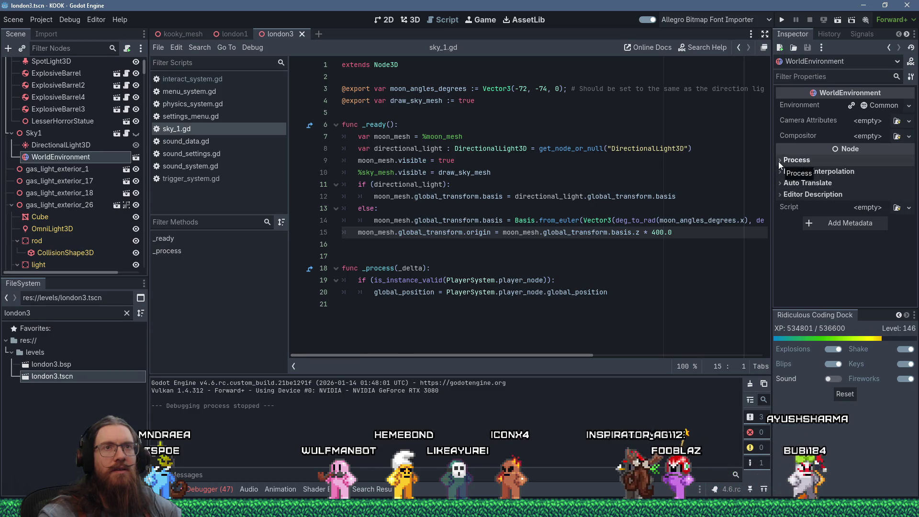
Expand the Environment resource with its Sky, Ambient Light, Reflected Light and Tonemap sections.
{"action": "left_click", "coordinate": [874, 107]}
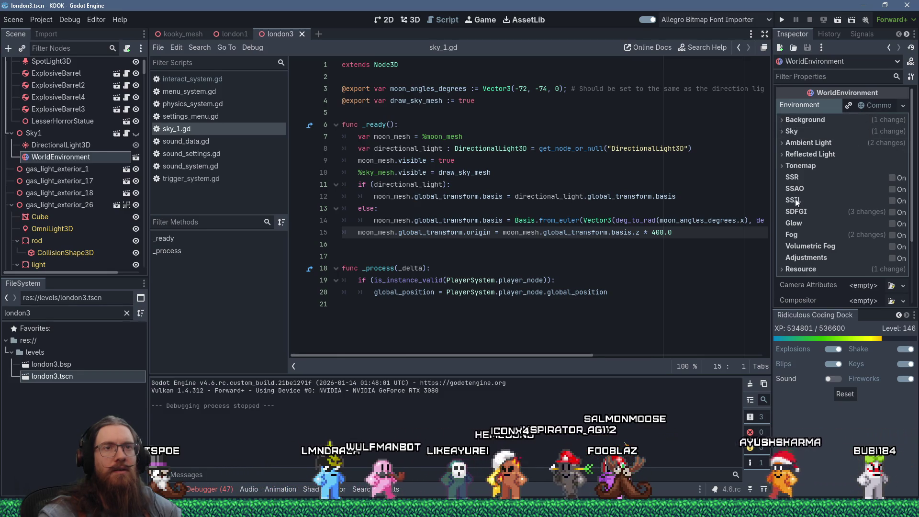
{"action": "left_click", "coordinate": [783, 130]}
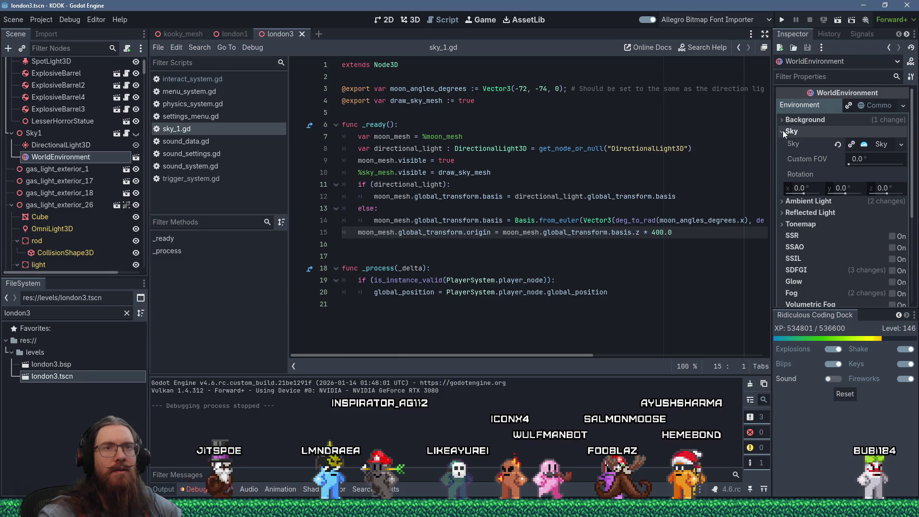
{"action": "left_click", "coordinate": [818, 202]}
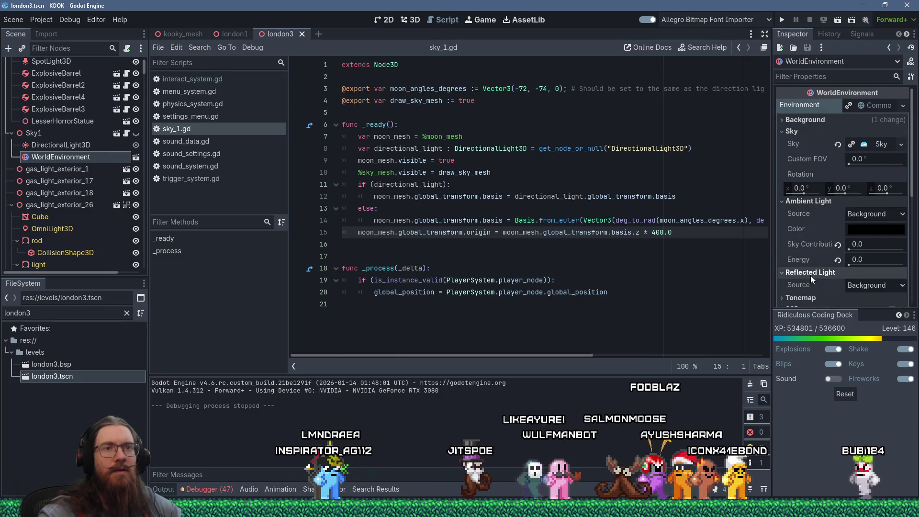
{"action": "left_click", "coordinate": [811, 274]}
{"action": "scroll", "coordinate": [806, 246], "scroll_direction": "down", "scroll_amount": 3}
{"action": "left_click", "coordinate": [811, 217]}
{"action": "scroll", "coordinate": [811, 217], "scroll_direction": "up", "scroll_amount": 3}
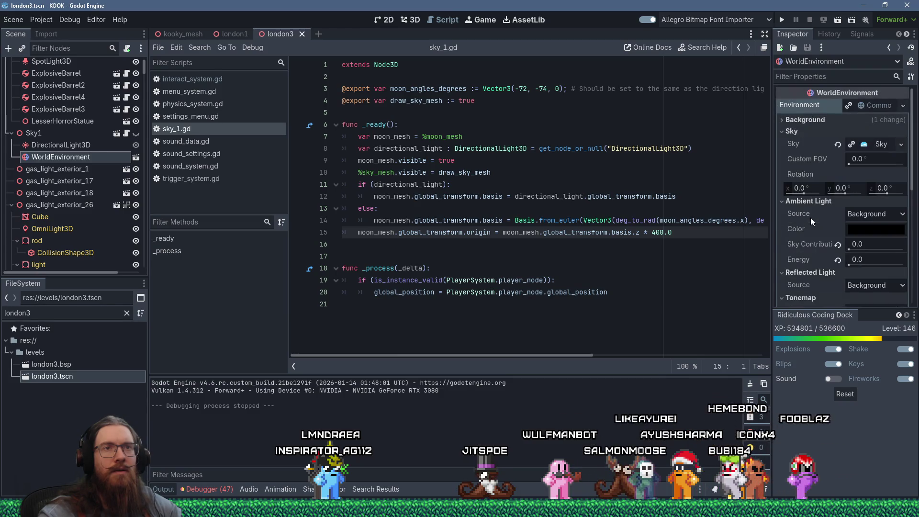
{"action": "scroll", "coordinate": [843, 248], "scroll_direction": "down", "scroll_amount": 7}
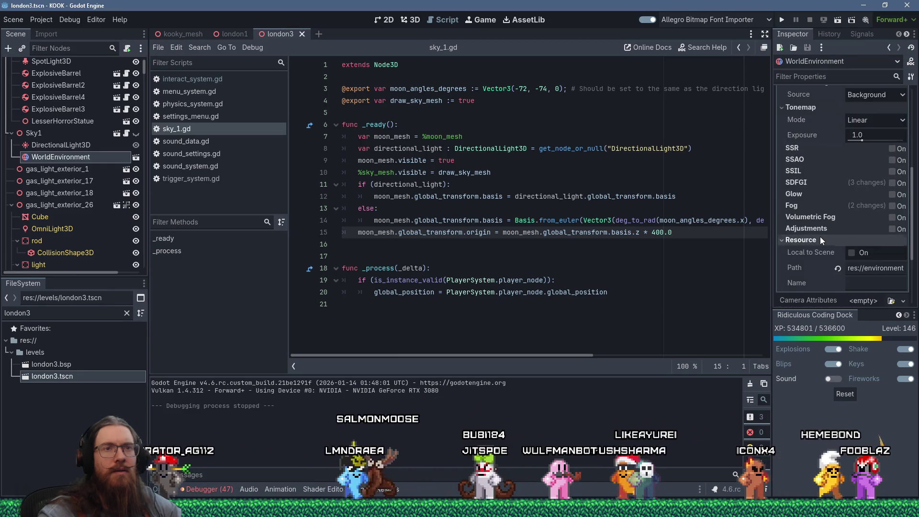
{"action": "scroll", "coordinate": [820, 236], "scroll_direction": "down", "scroll_amount": 2}
{"action": "scroll", "coordinate": [820, 236], "scroll_direction": "up", "scroll_amount": 5}
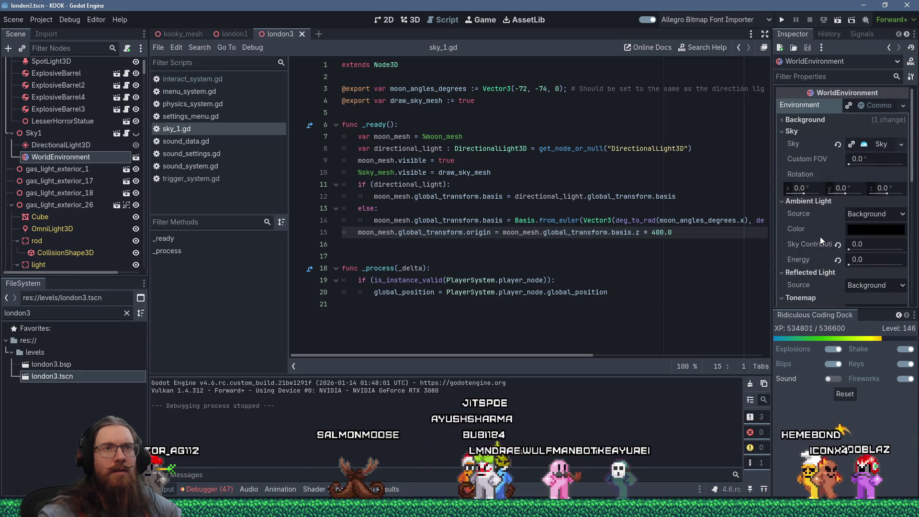
{"action": "left_click", "coordinate": [822, 77]}
Filter the Inspector by 'sun' and expand Sky, Sky Material, Fog, Adjustments and SDFGI.
{"action": "type", "text": "sun"}
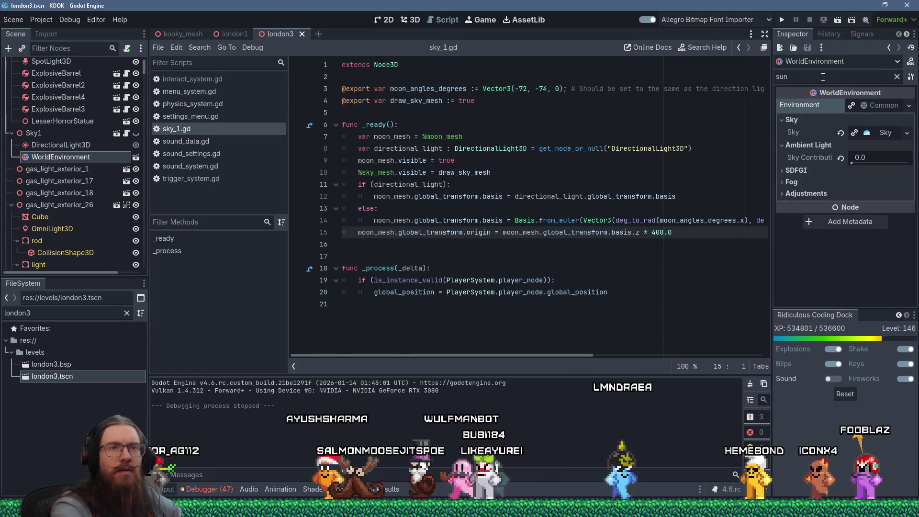
{"action": "left_click", "coordinate": [879, 131]}
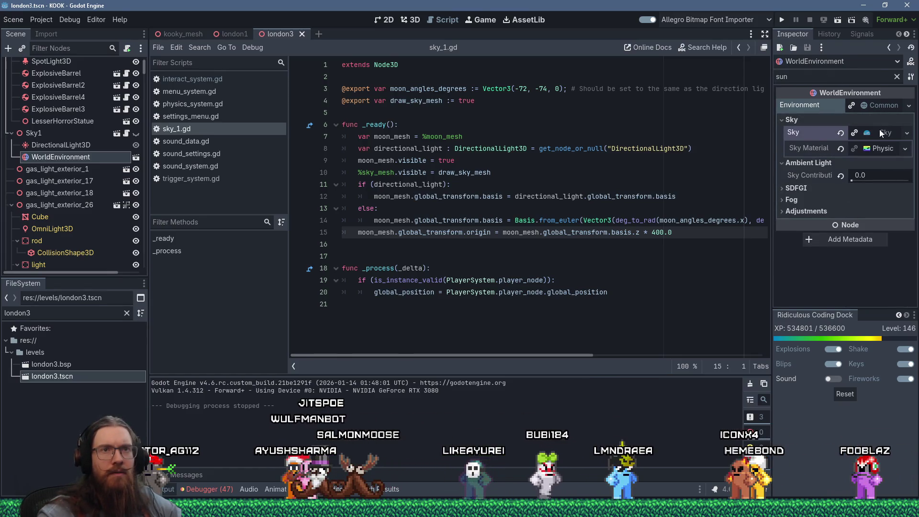
{"action": "left_click", "coordinate": [886, 150]}
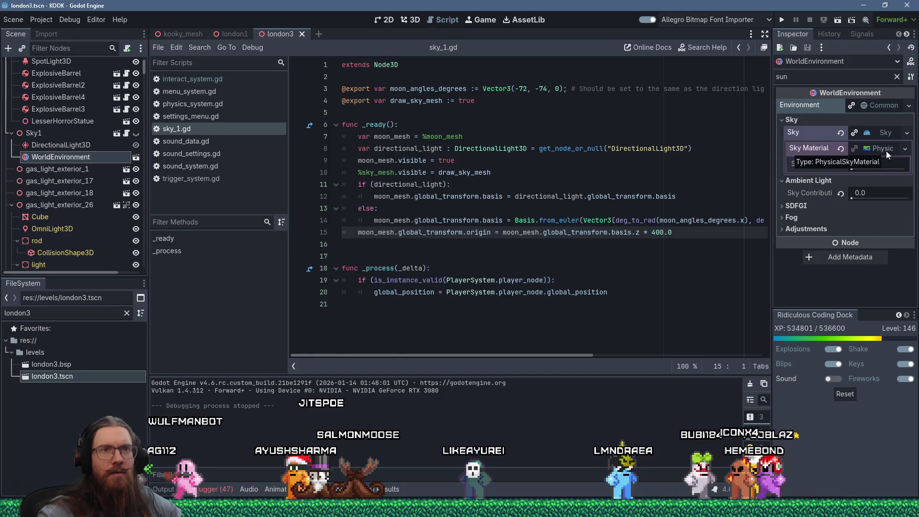
{"action": "left_click", "coordinate": [807, 217]}
{"action": "left_click", "coordinate": [806, 242]}
{"action": "left_click", "coordinate": [792, 207]}
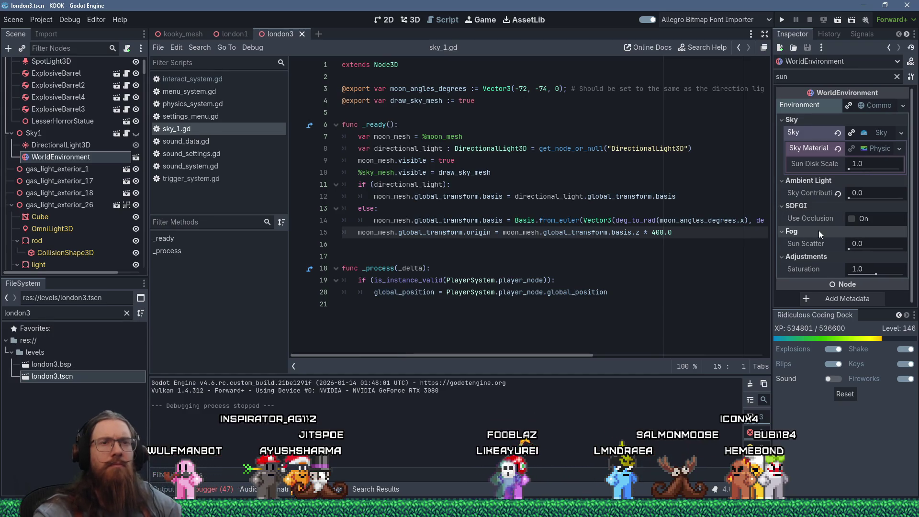
Collapse Adjustments, Fog, SDFGI and Ambient Light, then clear the 'sun' filter.
{"action": "left_click", "coordinate": [785, 256]}
{"action": "left_click", "coordinate": [785, 231]}
{"action": "left_click", "coordinate": [786, 211]}
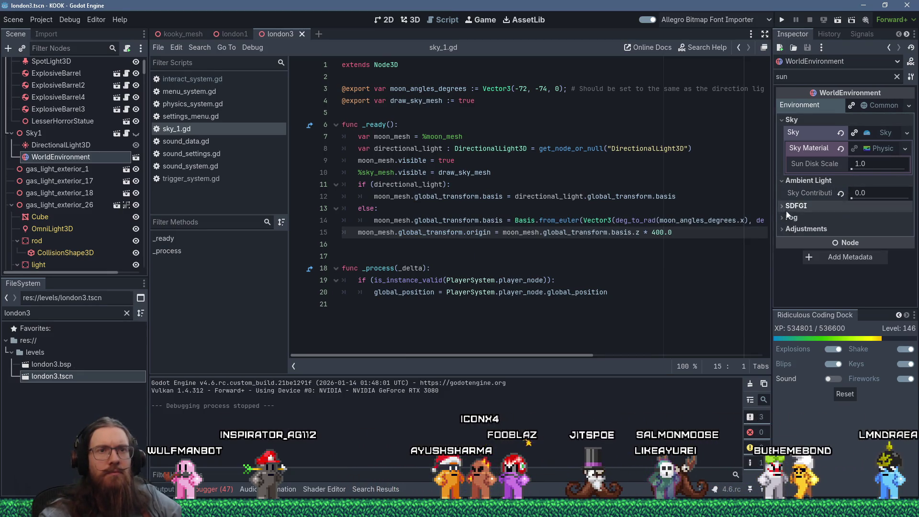
{"action": "left_click", "coordinate": [790, 182]}
{"action": "left_click", "coordinate": [897, 78]}
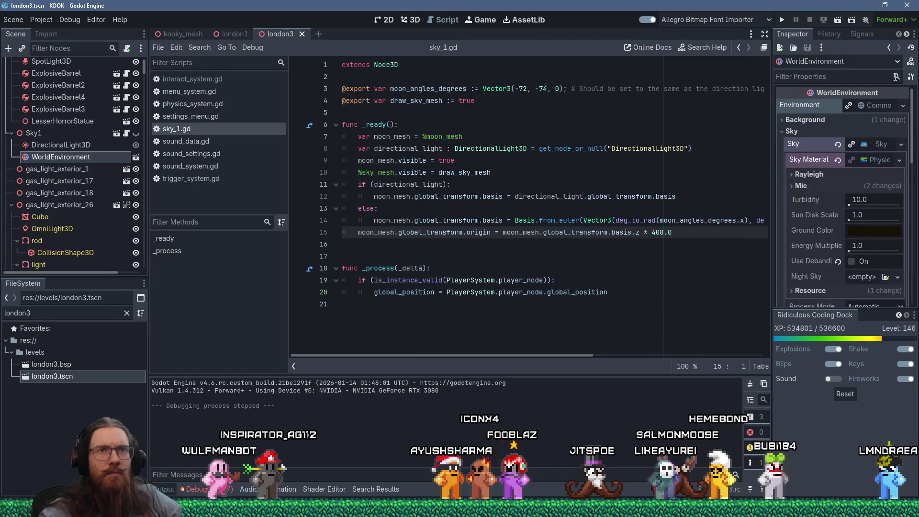
Show the Background and Sky sections and scroll through the PhysicalSkyMaterial values.
{"action": "left_click", "coordinate": [846, 131]}
{"action": "left_click", "coordinate": [814, 122]}
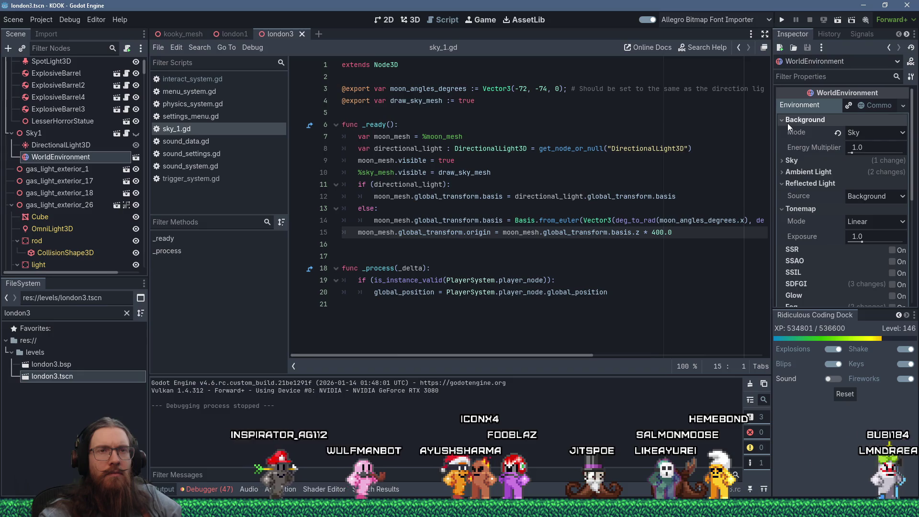
{"action": "left_click", "coordinate": [831, 158]}
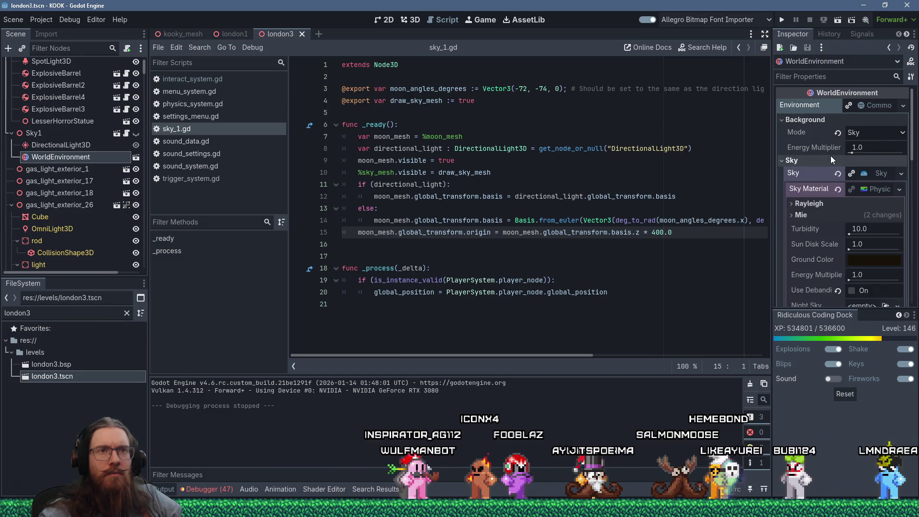
{"action": "scroll", "coordinate": [837, 156], "scroll_direction": "down", "scroll_amount": 3}
{"action": "scroll", "coordinate": [870, 252], "scroll_direction": "down", "scroll_amount": 2}
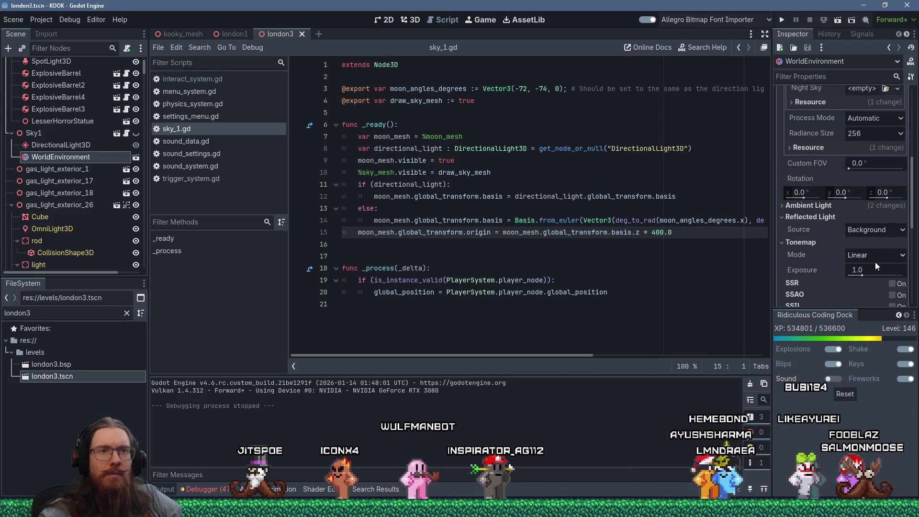
{"action": "scroll", "coordinate": [875, 262], "scroll_direction": "up", "scroll_amount": 1}
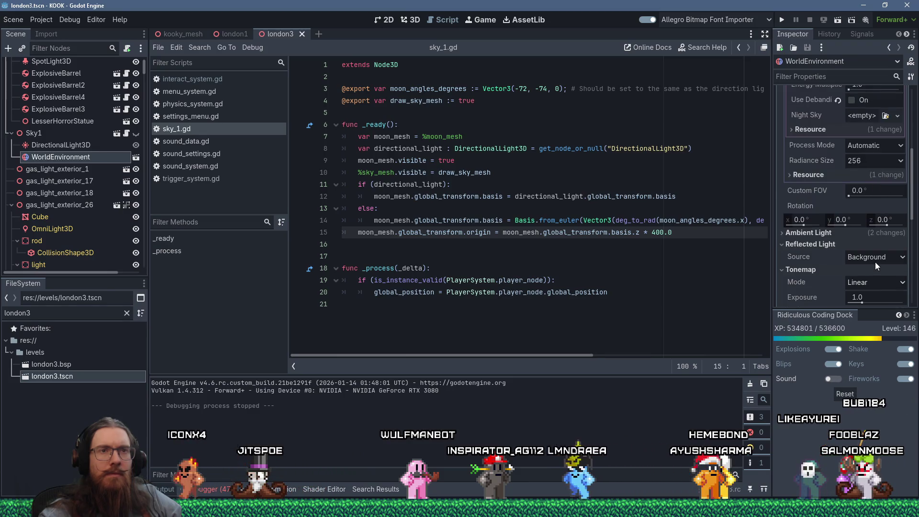
{"action": "scroll", "coordinate": [875, 266], "scroll_direction": "down", "scroll_amount": 3}
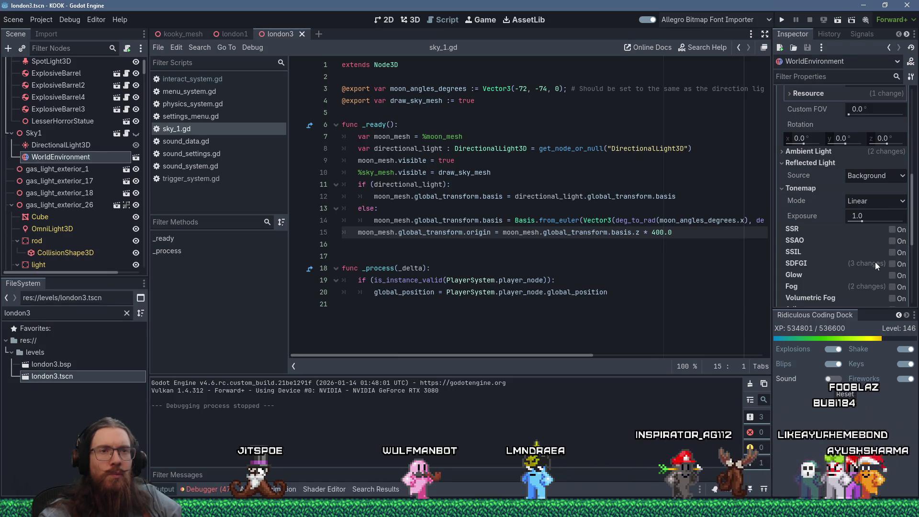
{"action": "scroll", "coordinate": [875, 263], "scroll_direction": "down", "scroll_amount": 1}
{"action": "scroll", "coordinate": [875, 263], "scroll_direction": "down", "scroll_amount": 1}
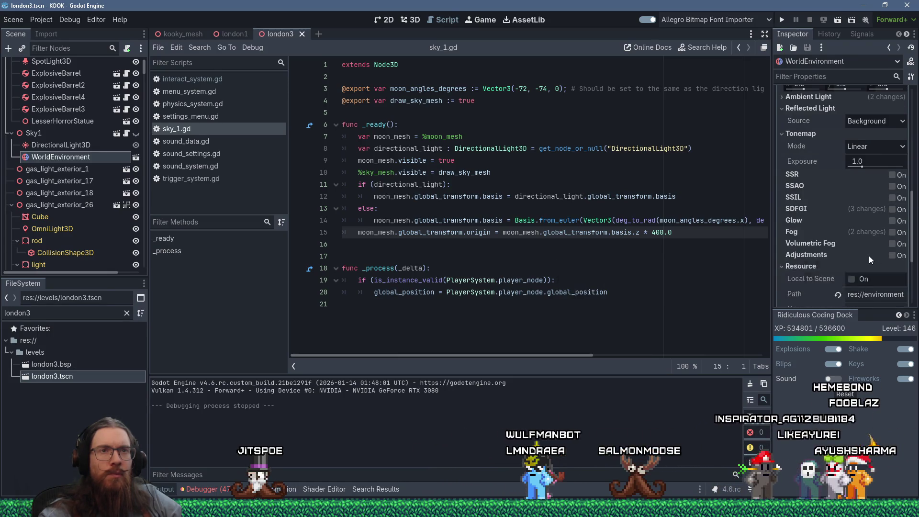
{"action": "scroll", "coordinate": [869, 256], "scroll_direction": "down", "scroll_amount": 1}
{"action": "scroll", "coordinate": [869, 256], "scroll_direction": "up", "scroll_amount": 2}
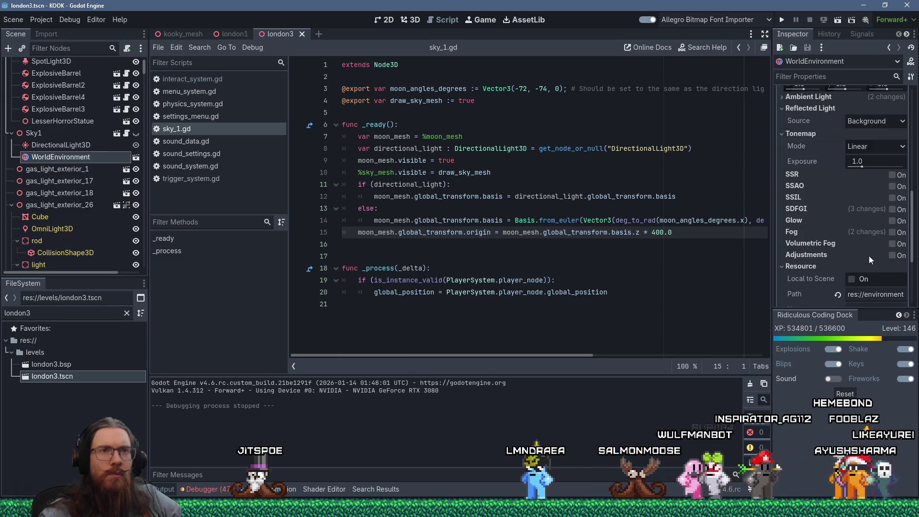
{"action": "scroll", "coordinate": [869, 259], "scroll_direction": "up", "scroll_amount": 1}
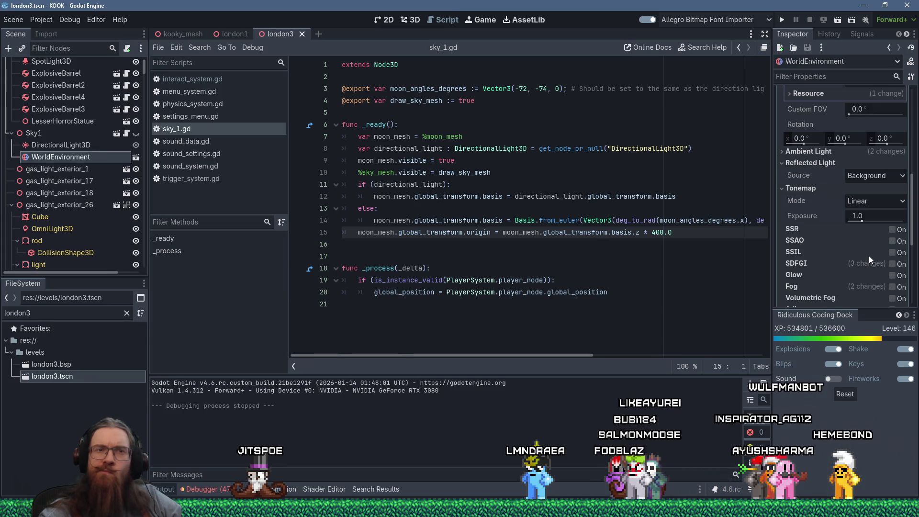
{"action": "mouse_move", "coordinate": [869, 256]}
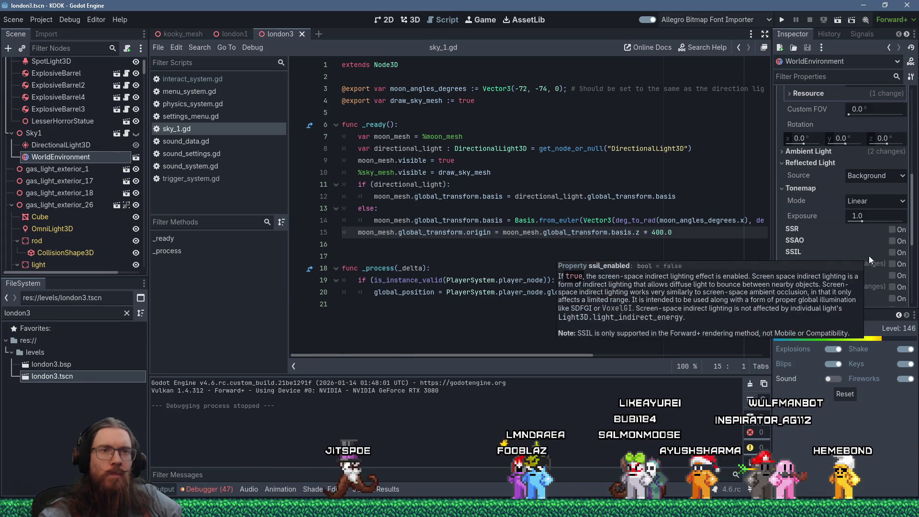
{"action": "scroll", "coordinate": [869, 256], "scroll_direction": "down", "scroll_amount": 2}
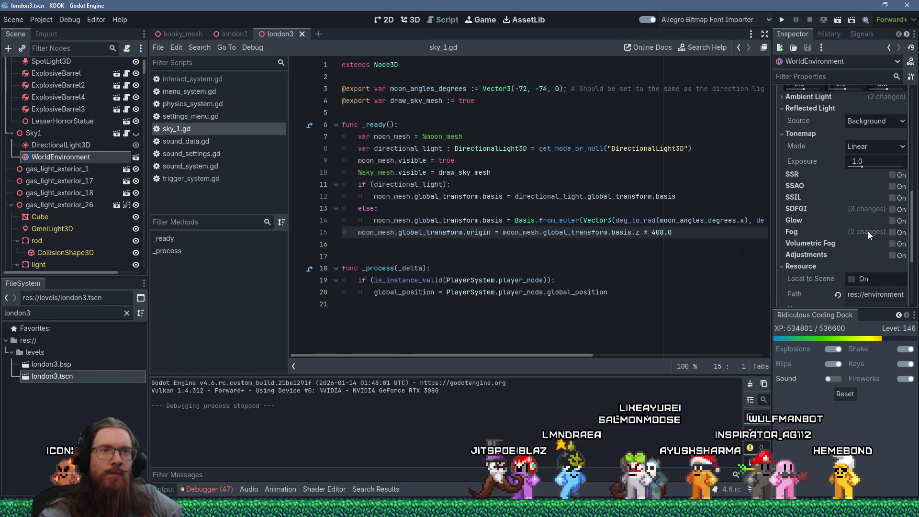
{"action": "mouse_move", "coordinate": [868, 231]}
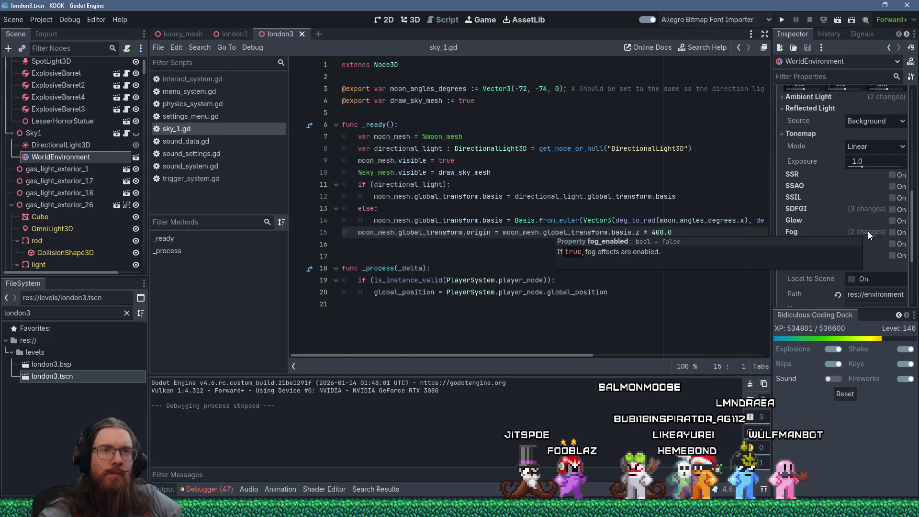
{"action": "scroll", "coordinate": [872, 231], "scroll_direction": "down", "scroll_amount": 1}
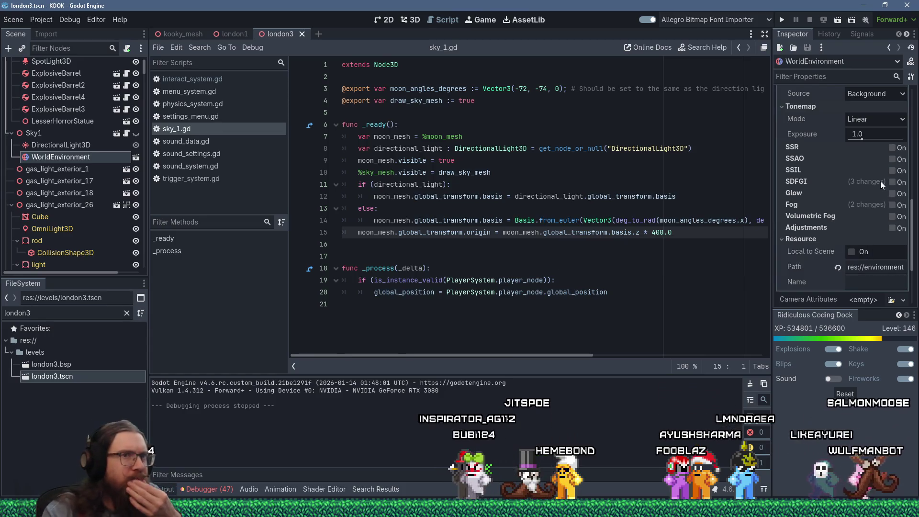
{"action": "scroll", "coordinate": [840, 183], "scroll_direction": "up", "scroll_amount": 4}
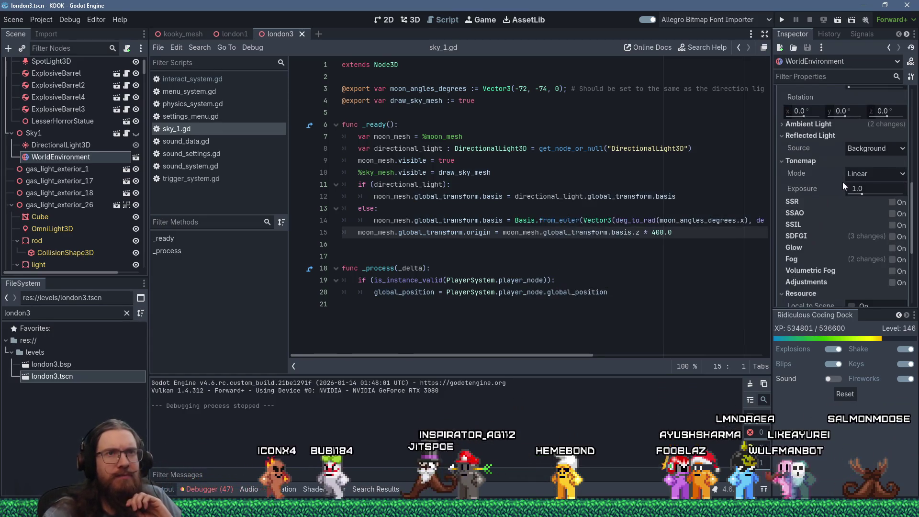
{"action": "scroll", "coordinate": [843, 180], "scroll_direction": "down", "scroll_amount": 2}
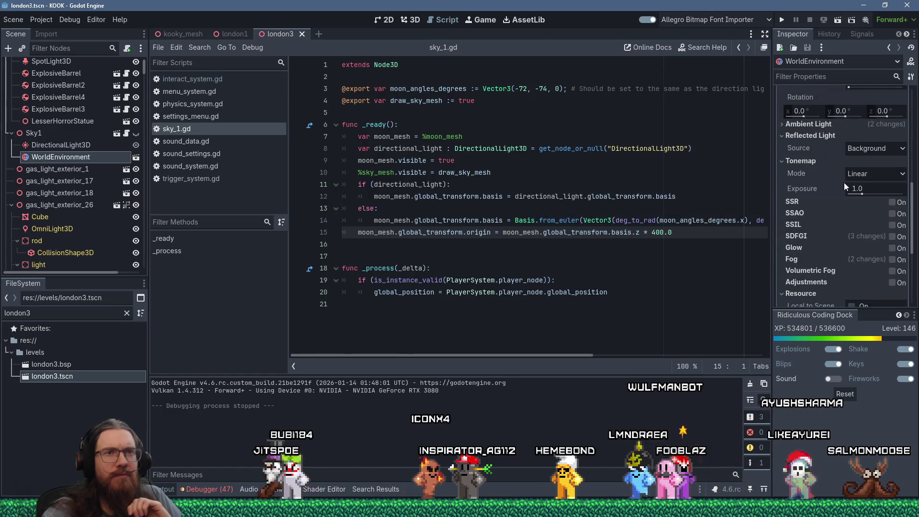
{"action": "scroll", "coordinate": [843, 182], "scroll_direction": "down", "scroll_amount": 5}
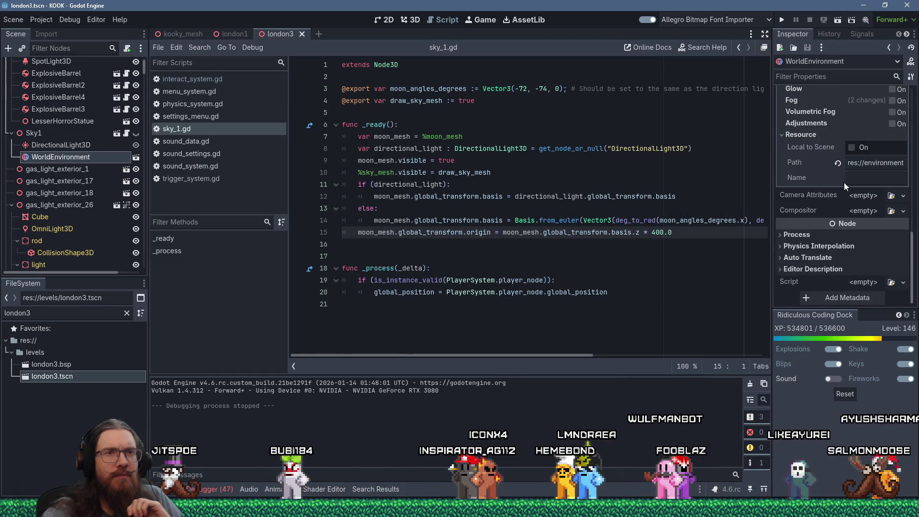
{"action": "scroll", "coordinate": [844, 183], "scroll_direction": "up", "scroll_amount": 10}
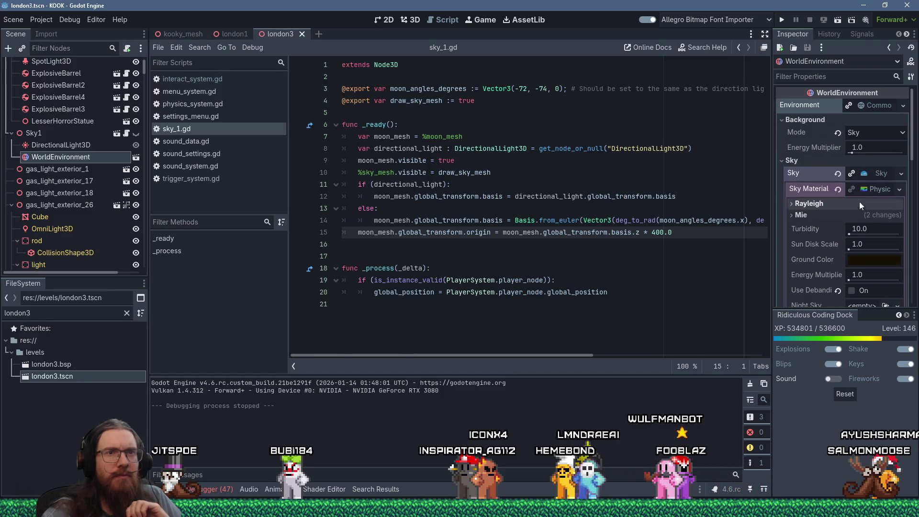
Expand the Rayleigh and Mie scattering settings of the sky material.
{"action": "left_click", "coordinate": [807, 203]}
{"action": "left_click", "coordinate": [803, 242]}
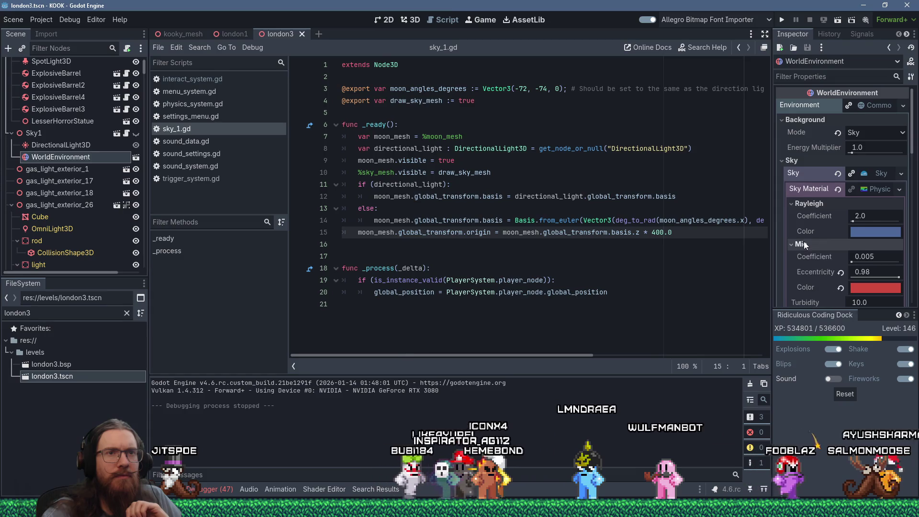
{"action": "scroll", "coordinate": [803, 242], "scroll_direction": "down", "scroll_amount": 2}
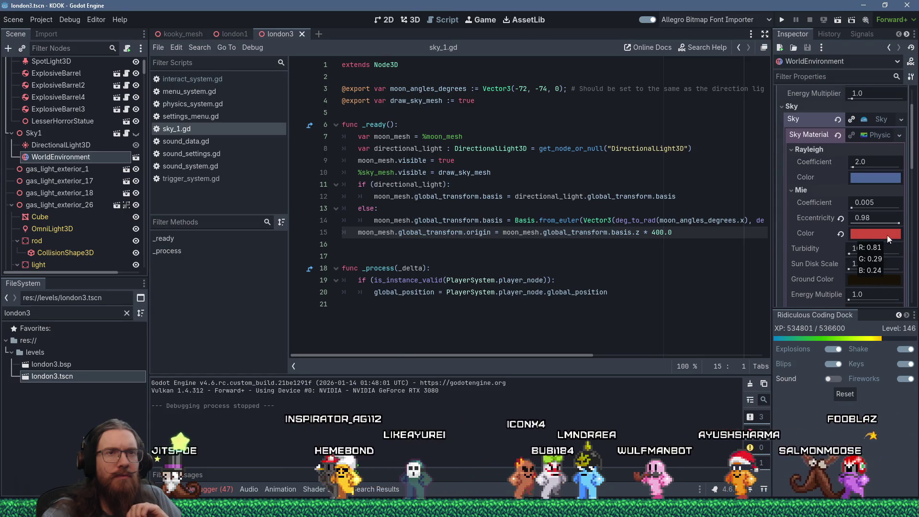
{"action": "scroll", "coordinate": [887, 234], "scroll_direction": "down", "scroll_amount": 1}
{"action": "scroll", "coordinate": [886, 235], "scroll_direction": "down", "scroll_amount": 2}
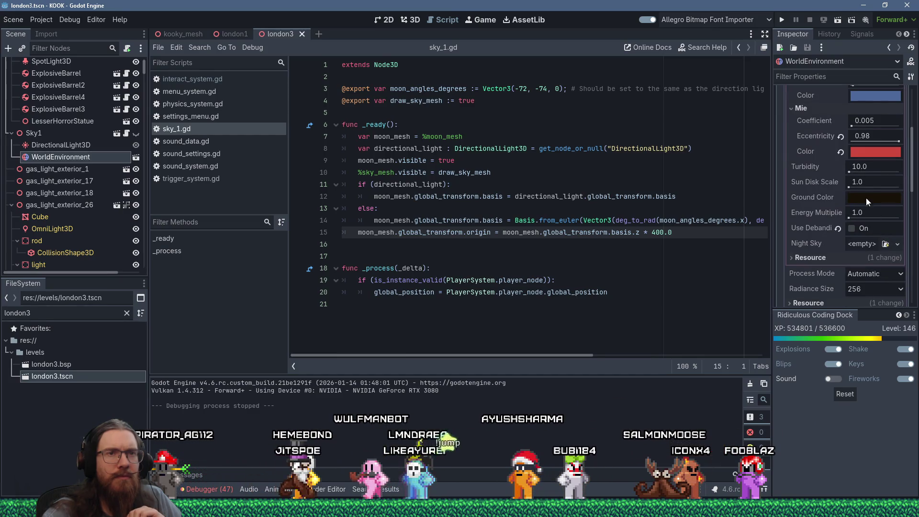
Expand the sky's Resource and Ambient Light settings, collapse Reflected Light, and review the values.
{"action": "left_click", "coordinate": [822, 255]}
{"action": "scroll", "coordinate": [822, 255], "scroll_direction": "down", "scroll_amount": 3}
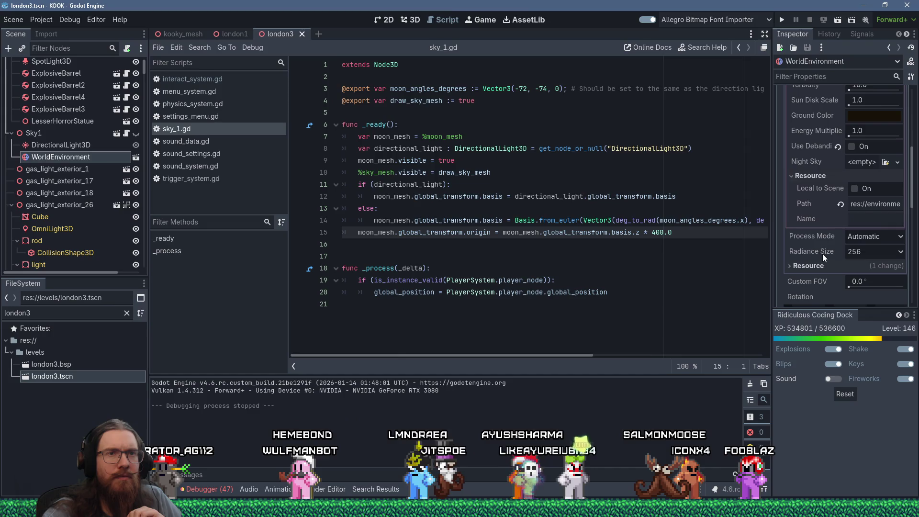
{"action": "scroll", "coordinate": [822, 254], "scroll_direction": "down", "scroll_amount": 6}
{"action": "left_click", "coordinate": [812, 208]}
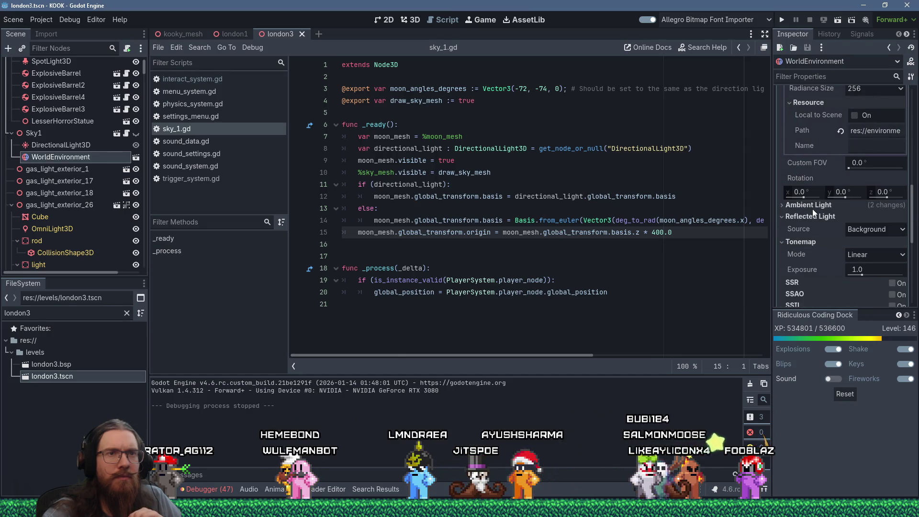
{"action": "left_click", "coordinate": [839, 206]}
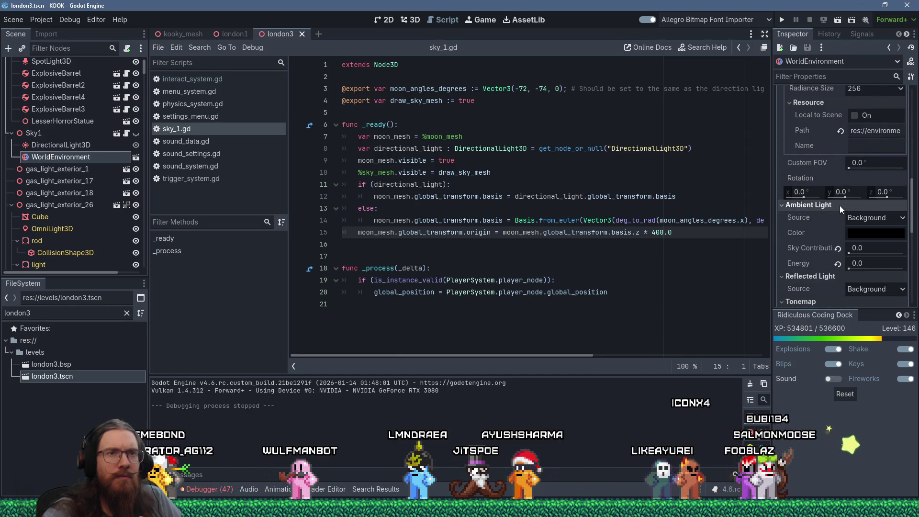
{"action": "left_click", "coordinate": [831, 278]}
{"action": "scroll", "coordinate": [833, 280], "scroll_direction": "down", "scroll_amount": 4}
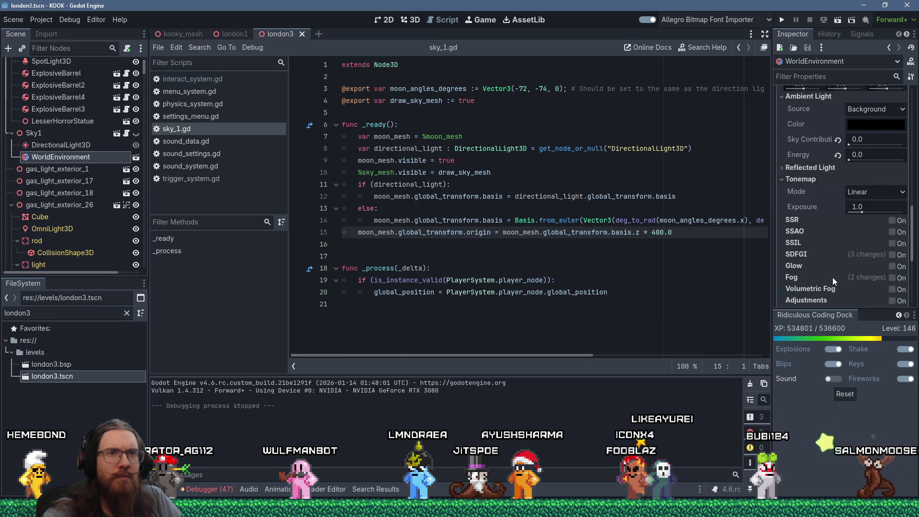
{"action": "scroll", "coordinate": [851, 268], "scroll_direction": "down", "scroll_amount": 2}
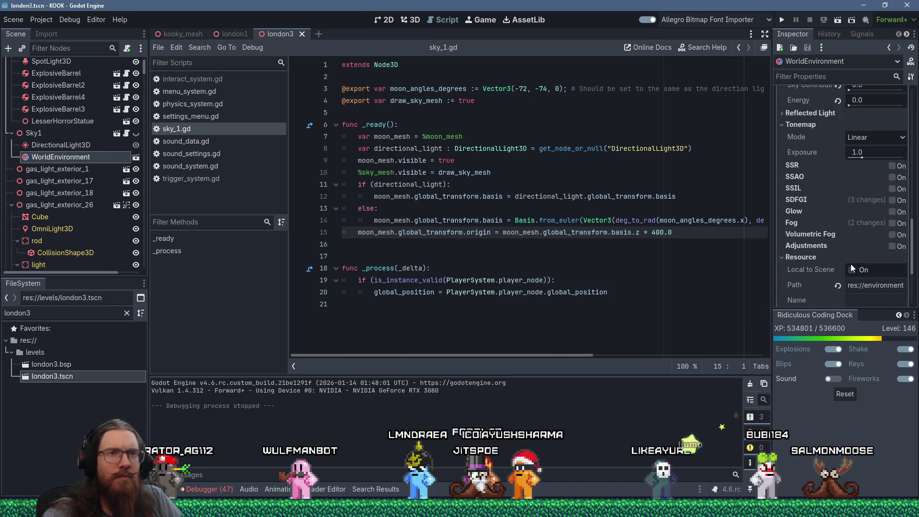
{"action": "scroll", "coordinate": [817, 214], "scroll_direction": "down", "scroll_amount": 3}
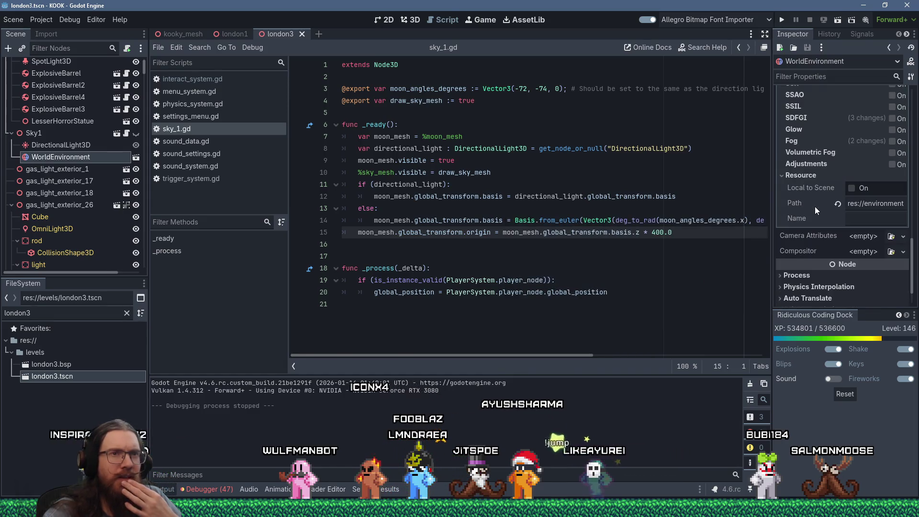
{"action": "scroll", "coordinate": [830, 234], "scroll_direction": "up", "scroll_amount": 15}
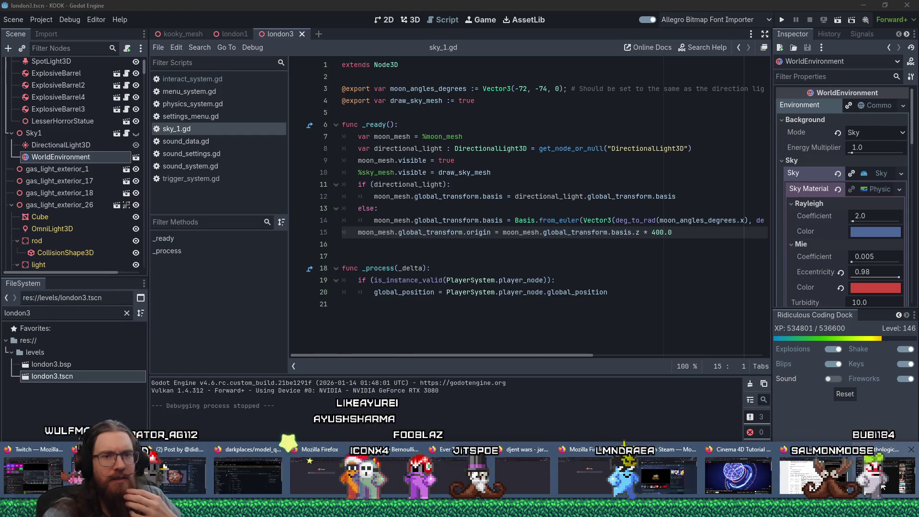
Search 'godot sky sun position' in a new Firefox tab.
{"action": "left_click", "coordinate": [883, 488]}
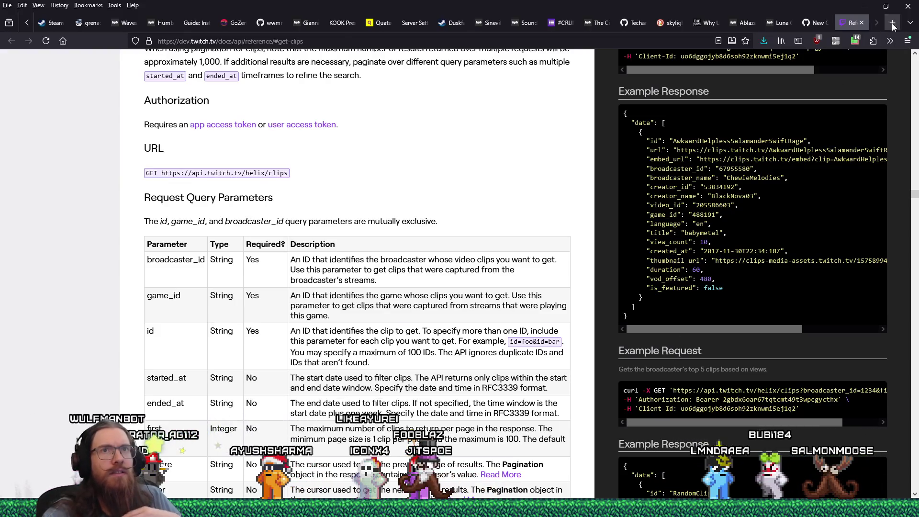
{"action": "left_click", "coordinate": [893, 24]}
{"action": "type", "text": "godot sky sun posi"}
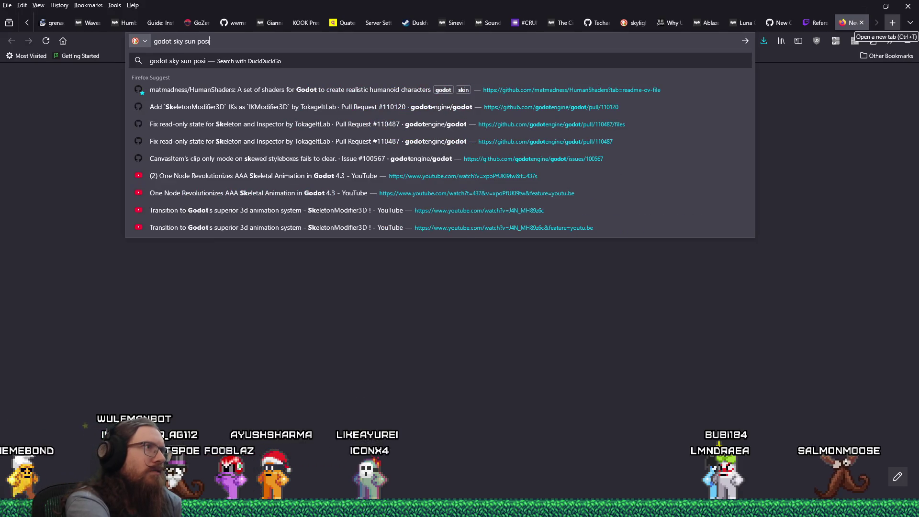
{"action": "type", "text": "tion"}
{"action": "key", "text": "Return"}
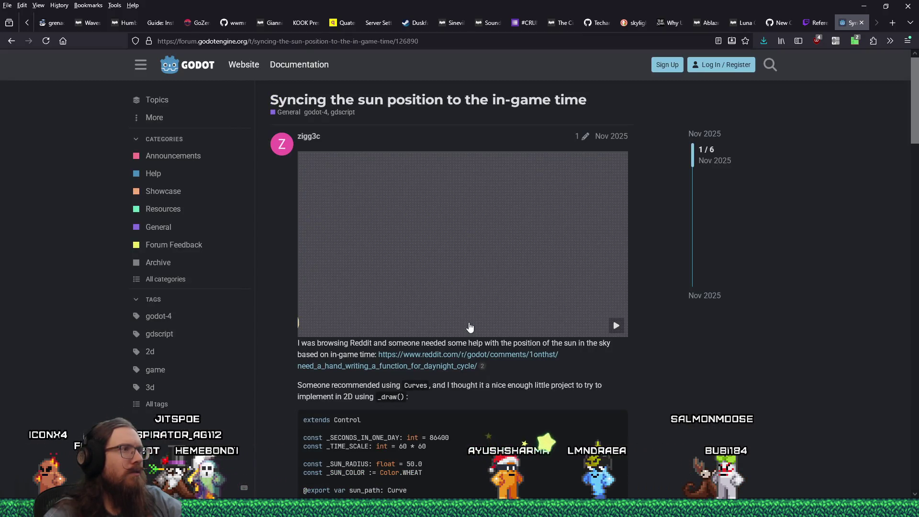
Read through the forum thread's code on syncing sun position, then go back to the results.
{"action": "scroll", "coordinate": [629, 356], "scroll_direction": "down", "scroll_amount": 4}
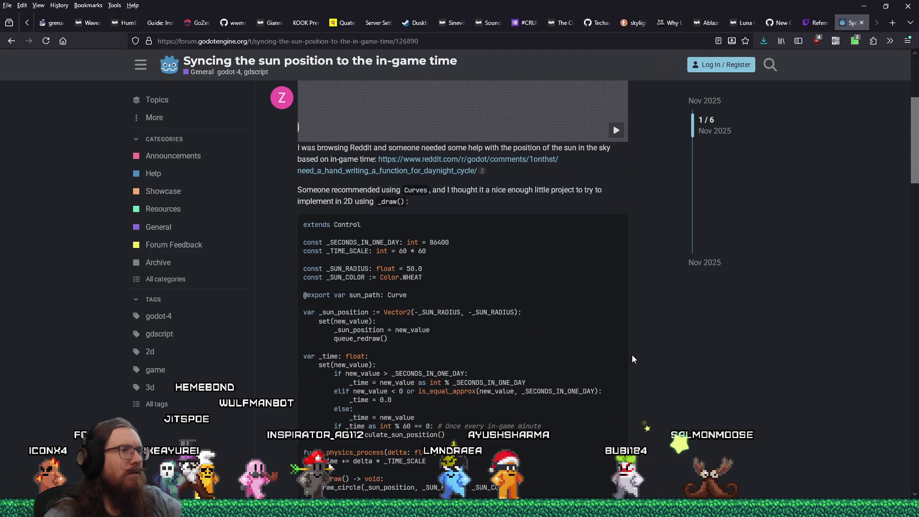
{"action": "scroll", "coordinate": [632, 355], "scroll_direction": "down", "scroll_amount": 2}
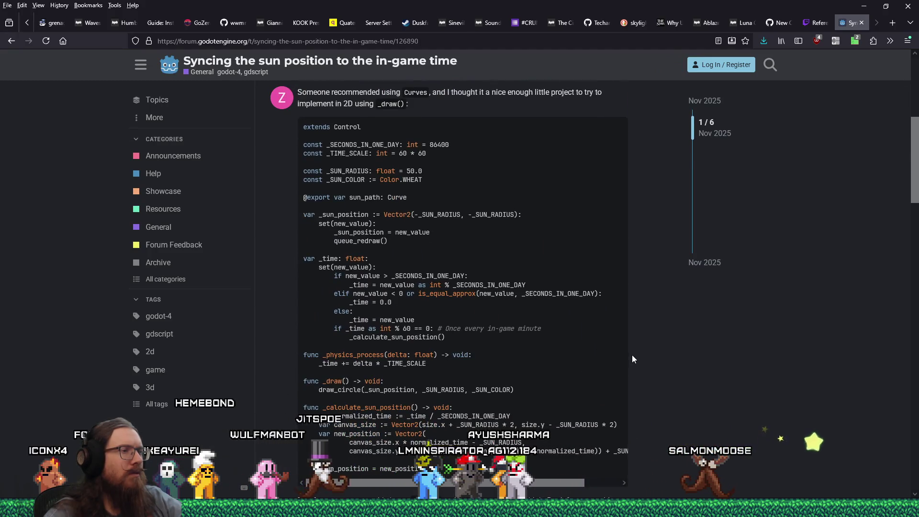
{"action": "scroll", "coordinate": [633, 355], "scroll_direction": "down", "scroll_amount": 5}
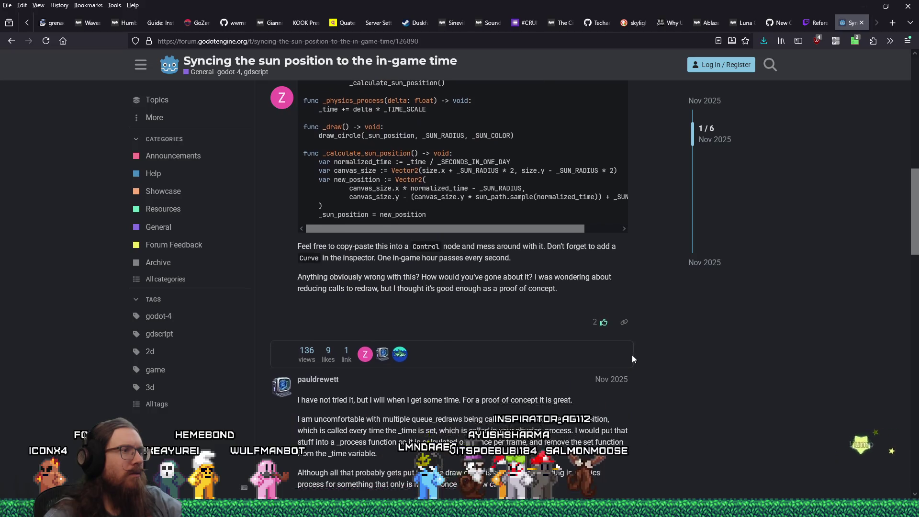
{"action": "scroll", "coordinate": [632, 355], "scroll_direction": "down", "scroll_amount": 2}
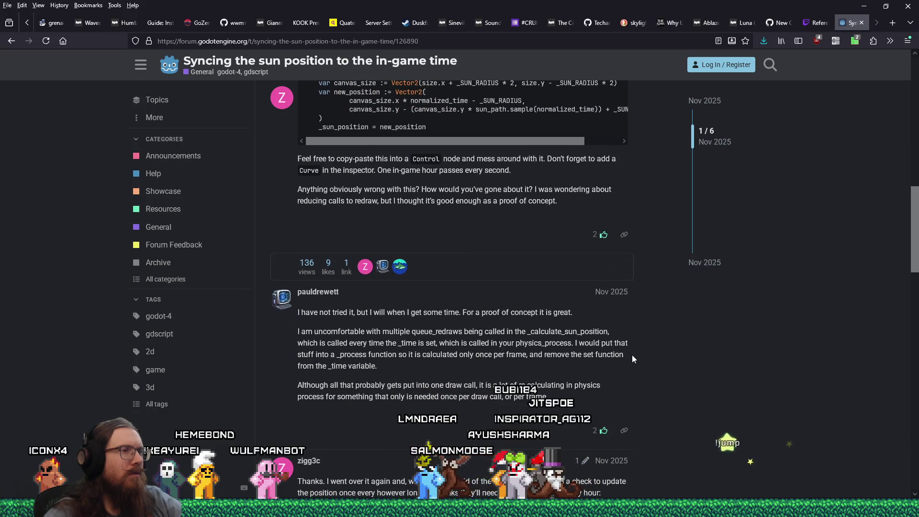
{"action": "scroll", "coordinate": [632, 359], "scroll_direction": "up", "scroll_amount": 4}
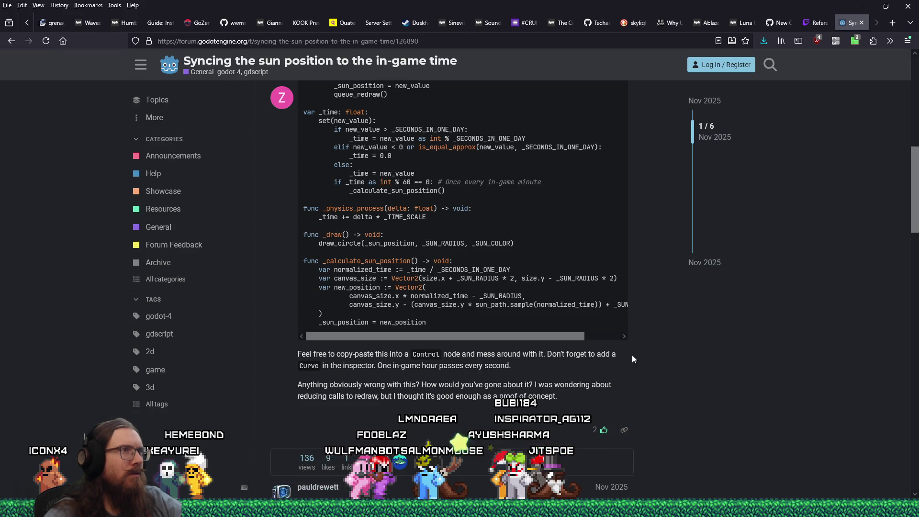
{"action": "scroll", "coordinate": [632, 355], "scroll_direction": "up", "scroll_amount": 3}
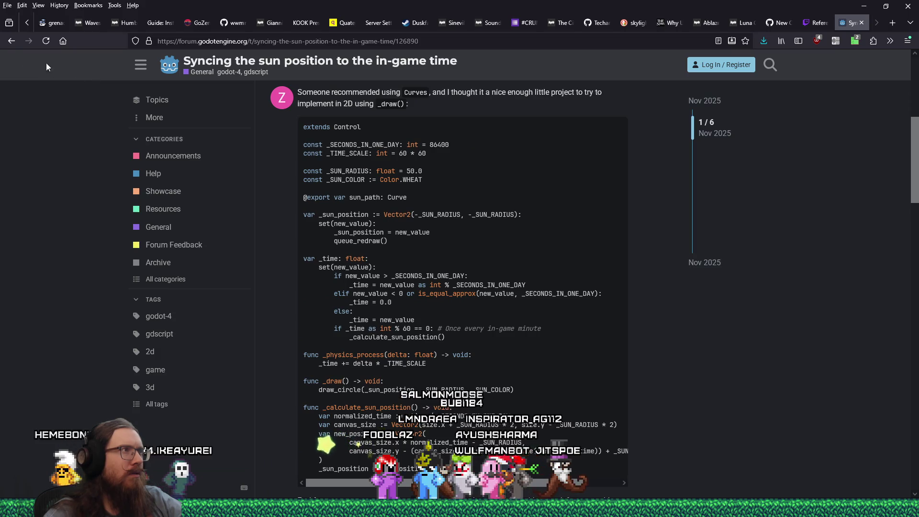
{"action": "left_click", "coordinate": [10, 42]}
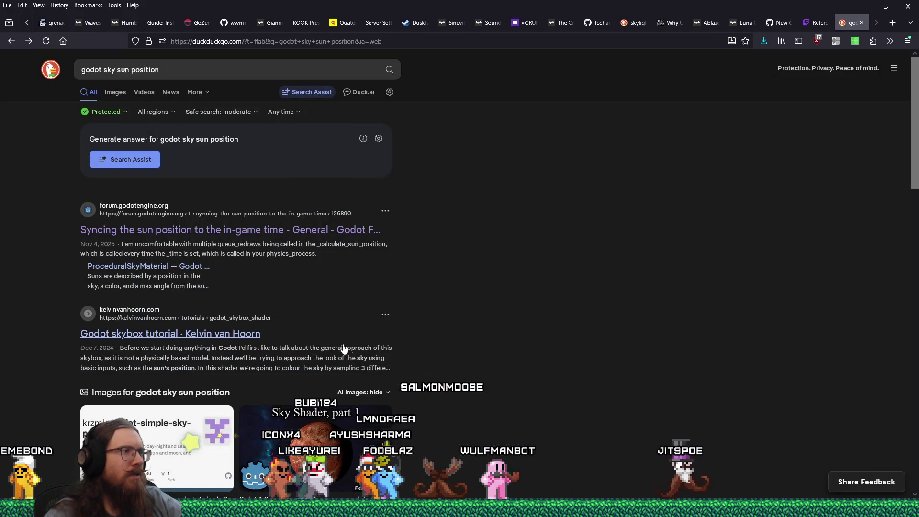
Scroll the Kelvin van Hoorn skybox tutorial to Skybox controller and expand its skybox_controller.gd code.
{"action": "scroll", "coordinate": [308, 352], "scroll_direction": "down", "scroll_amount": 1}
{"action": "scroll", "coordinate": [308, 352], "scroll_direction": "down", "scroll_amount": 3}
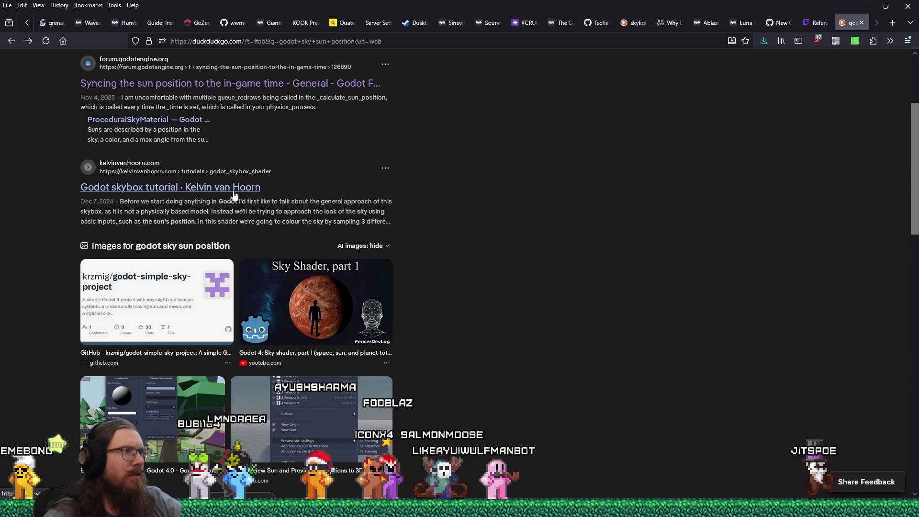
{"action": "scroll", "coordinate": [601, 312], "scroll_direction": "down", "scroll_amount": 10}
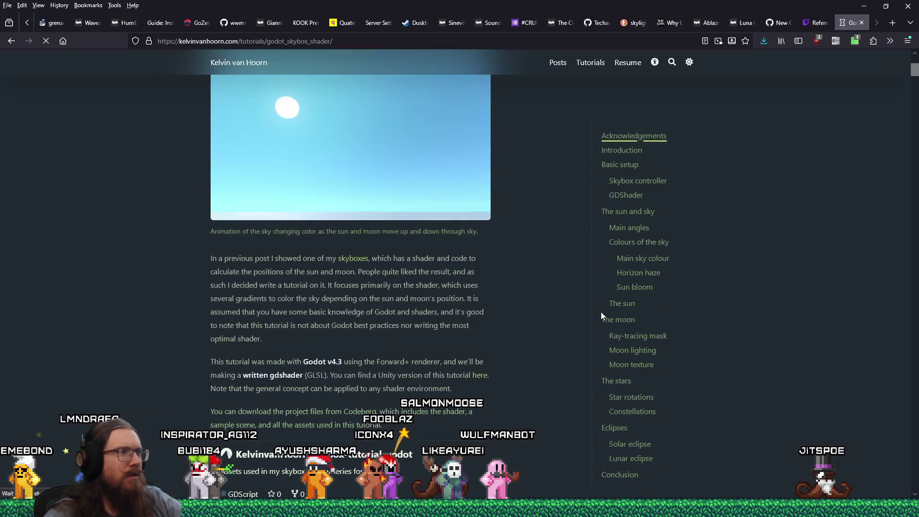
{"action": "scroll", "coordinate": [601, 311], "scroll_direction": "up", "scroll_amount": 8}
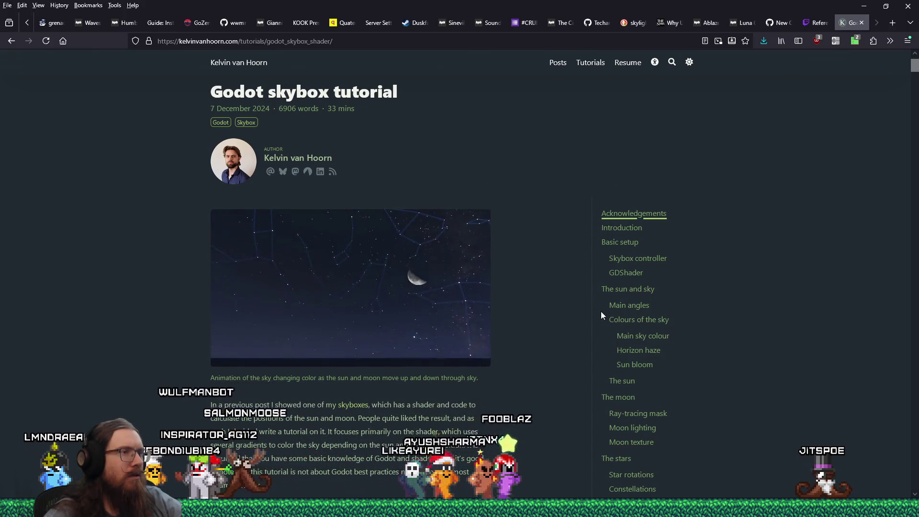
{"action": "scroll", "coordinate": [601, 311], "scroll_direction": "down", "scroll_amount": 2}
{"action": "scroll", "coordinate": [601, 312], "scroll_direction": "down", "scroll_amount": 8}
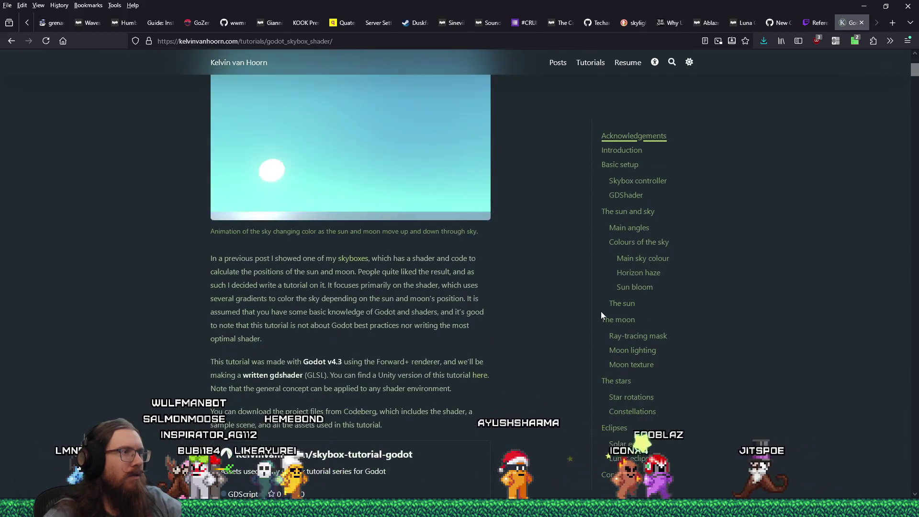
{"action": "scroll", "coordinate": [601, 312], "scroll_direction": "down", "scroll_amount": 3}
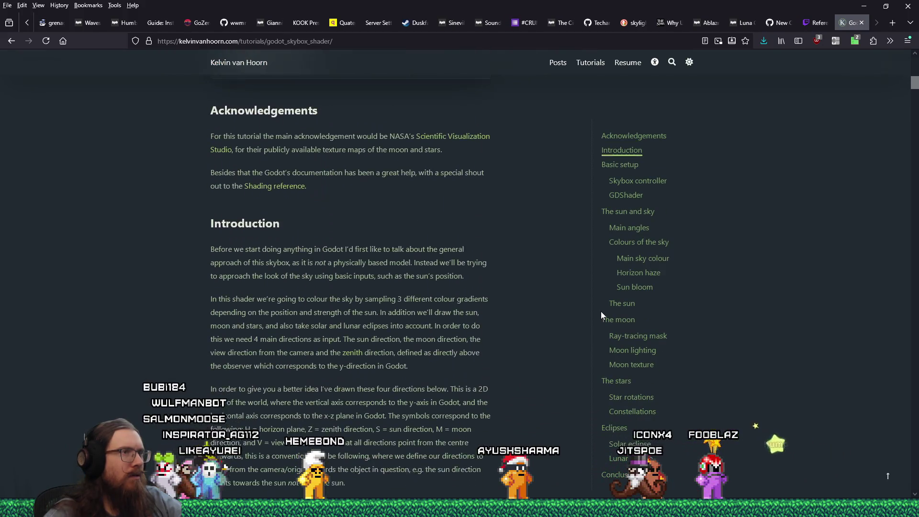
{"action": "scroll", "coordinate": [601, 311], "scroll_direction": "down", "scroll_amount": 12}
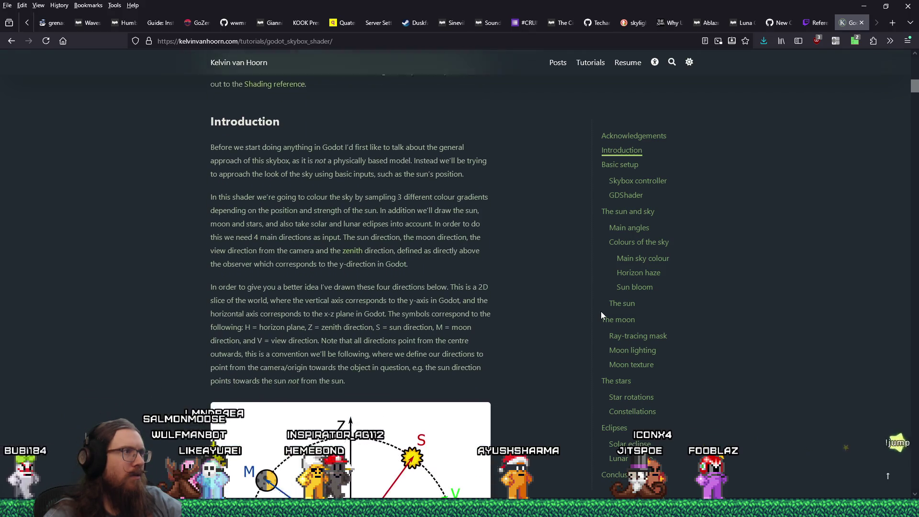
{"action": "scroll", "coordinate": [601, 311], "scroll_direction": "down", "scroll_amount": 14}
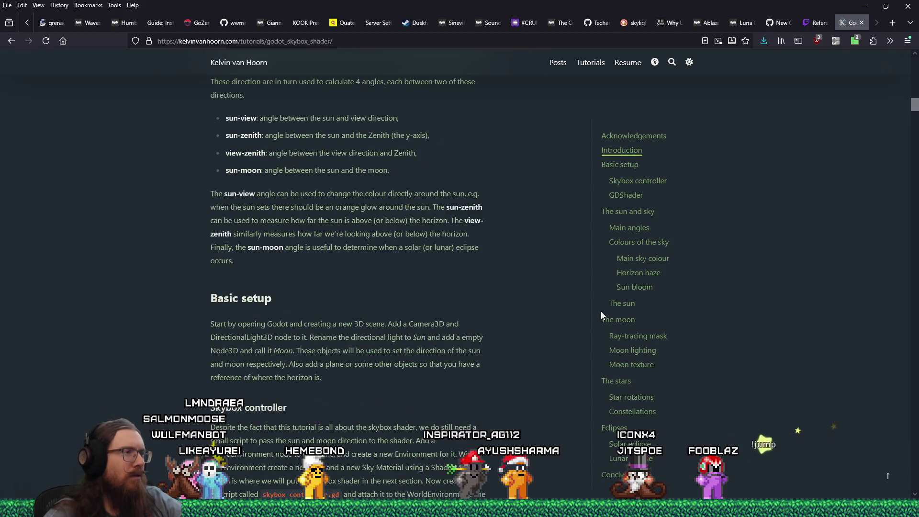
{"action": "scroll", "coordinate": [601, 311], "scroll_direction": "up", "scroll_amount": 4}
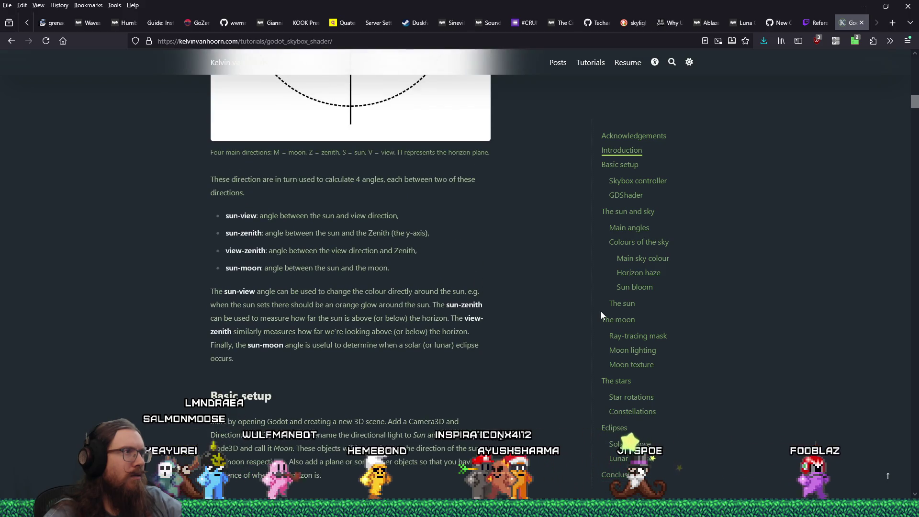
{"action": "scroll", "coordinate": [601, 311], "scroll_direction": "down", "scroll_amount": 5}
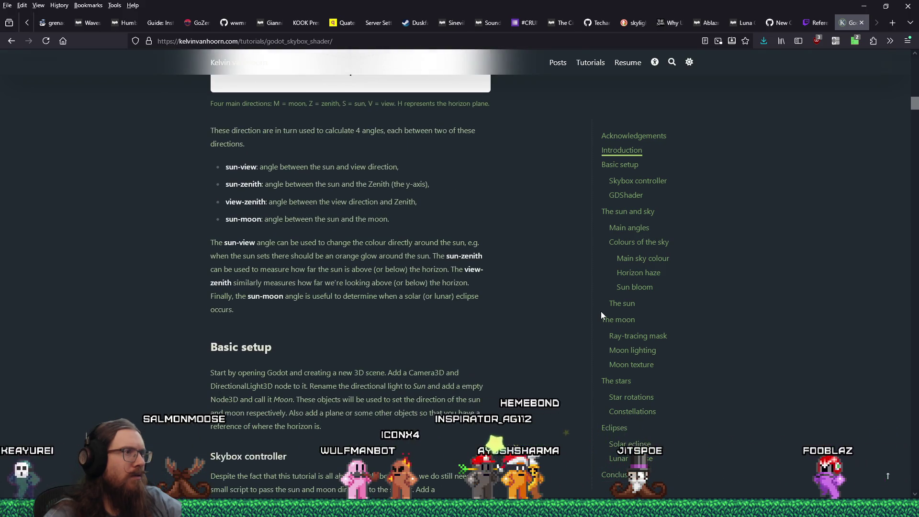
{"action": "scroll", "coordinate": [601, 311], "scroll_direction": "down", "scroll_amount": 2}
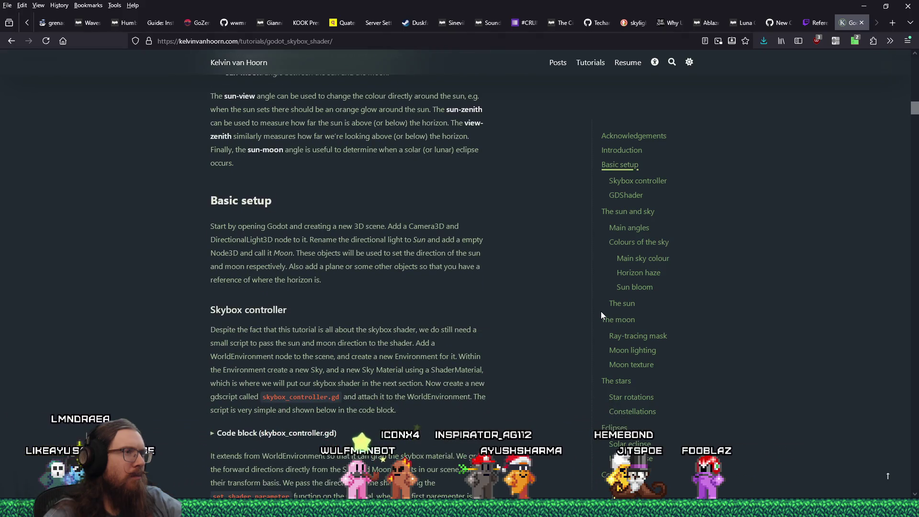
{"action": "scroll", "coordinate": [602, 311], "scroll_direction": "down", "scroll_amount": 2}
{"action": "scroll", "coordinate": [601, 311], "scroll_direction": "down", "scroll_amount": 5}
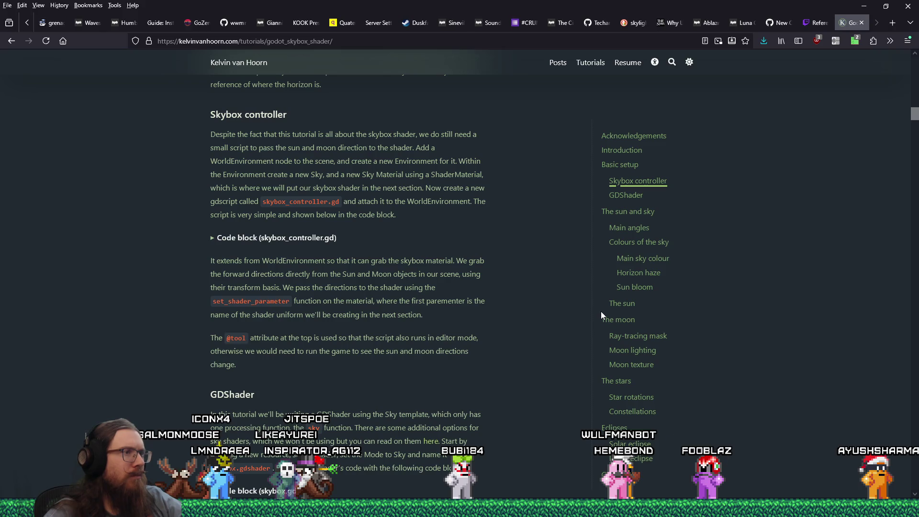
{"action": "left_click", "coordinate": [212, 238]}
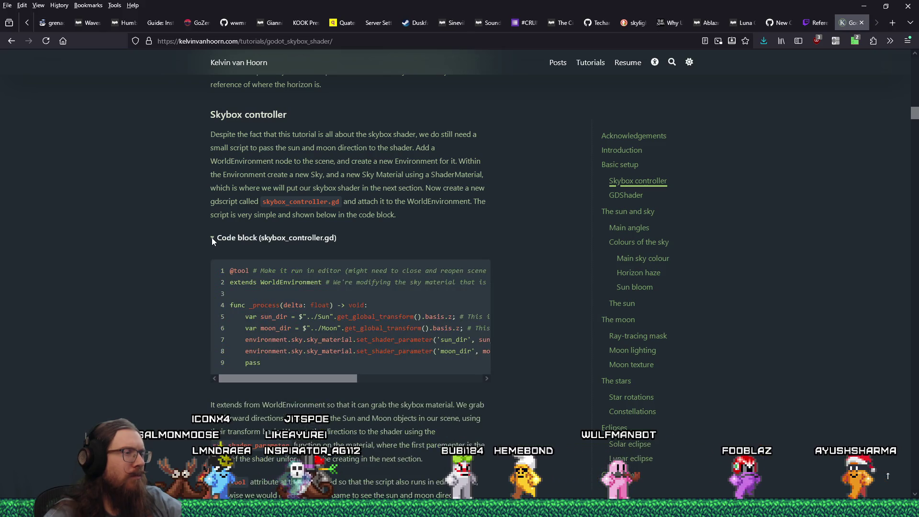
Scroll the skybox_controller.gd listing sideways to read the line endings, then return to Godot.
{"action": "mouse_move", "coordinate": [332, 381]}
{"action": "left_mouse_down"}
{"action": "mouse_move", "coordinate": [467, 375]}
{"action": "mouse_move", "coordinate": [344, 365]}
{"action": "left_mouse_up"}
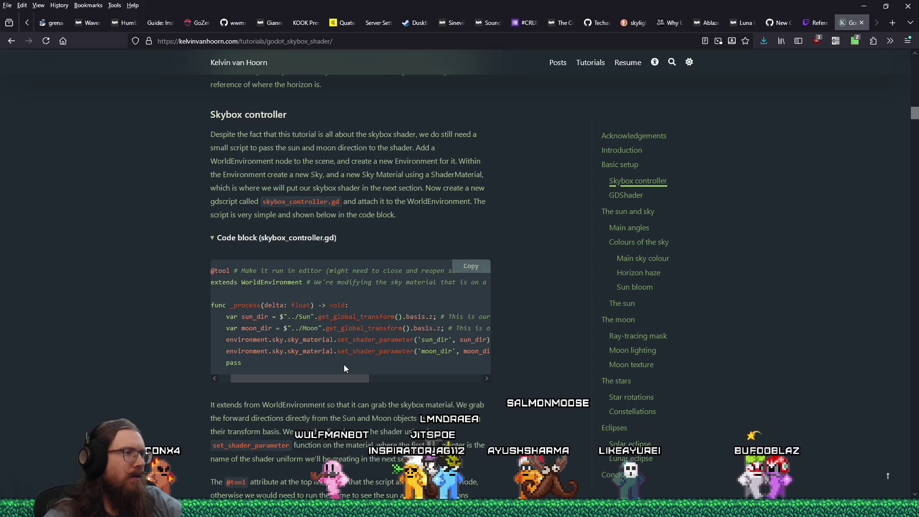
{"action": "left_click_drag", "start_coordinate": [344, 363], "coordinate": [359, 363]}
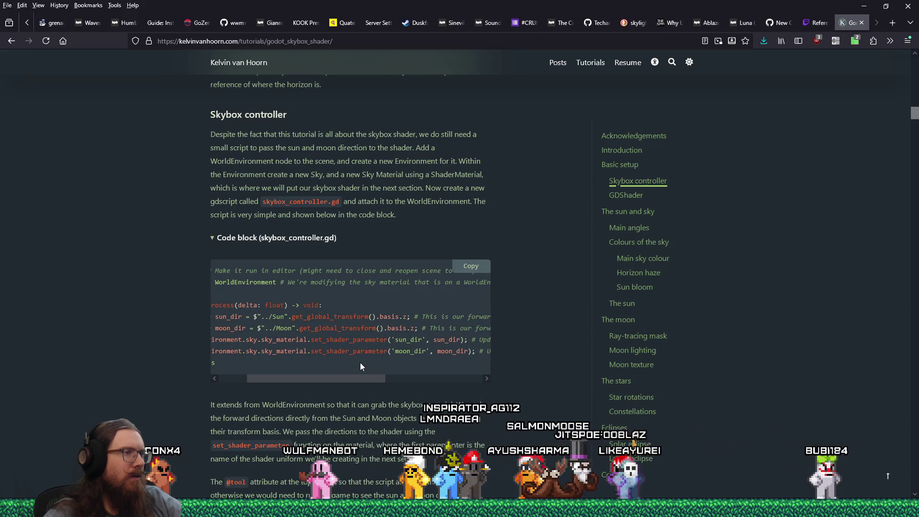
{"action": "scroll", "coordinate": [328, 361], "scroll_direction": "left", "scroll_amount": 2}
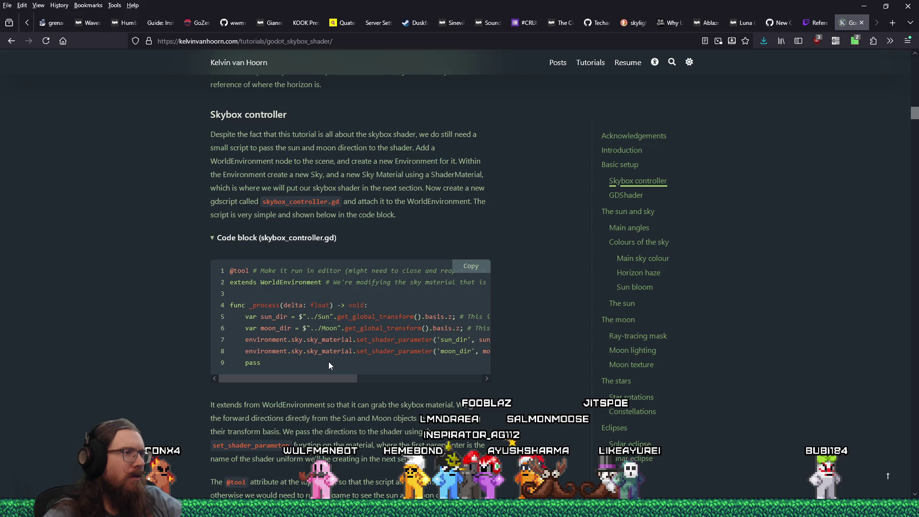
{"action": "key", "text": "alt+Tab"}
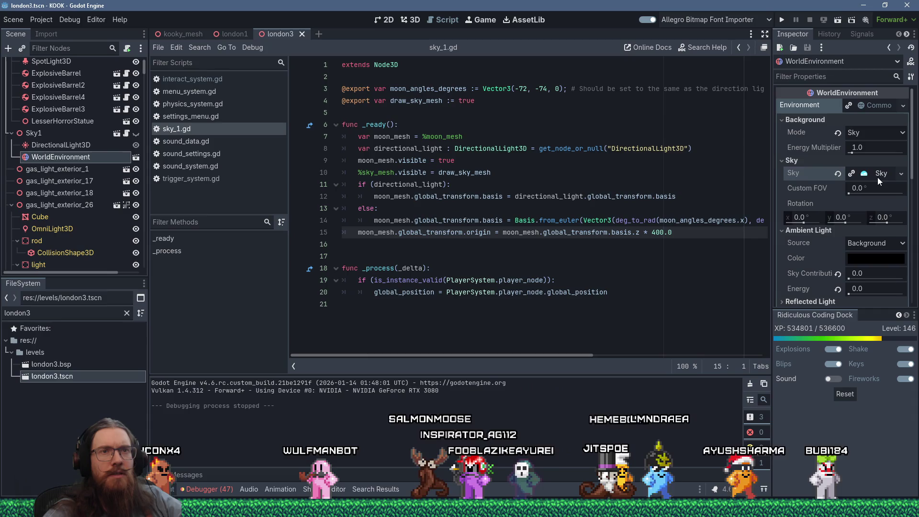
Make the WorldEnvironment Inspector taller and wider by moving its splitters down and left.
{"action": "scroll", "coordinate": [861, 202], "scroll_direction": "down", "scroll_amount": 2}
{"action": "scroll", "coordinate": [859, 204], "scroll_direction": "down", "scroll_amount": 6}
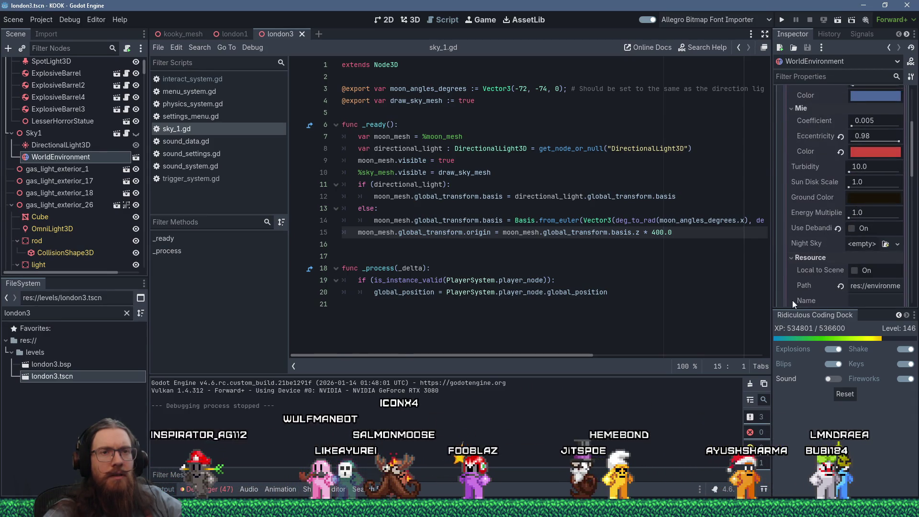
{"action": "left_click_drag", "start_coordinate": [794, 310], "coordinate": [792, 383]}
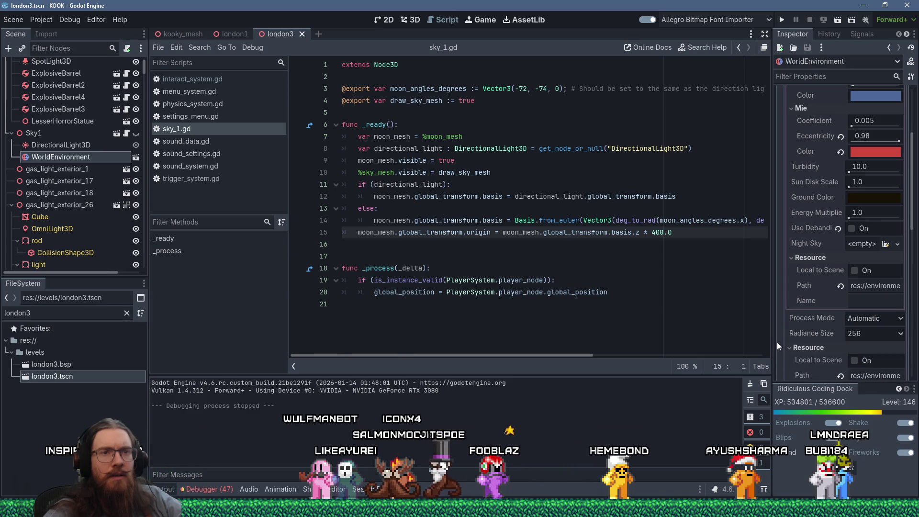
{"action": "left_click_drag", "start_coordinate": [772, 333], "coordinate": [579, 330]}
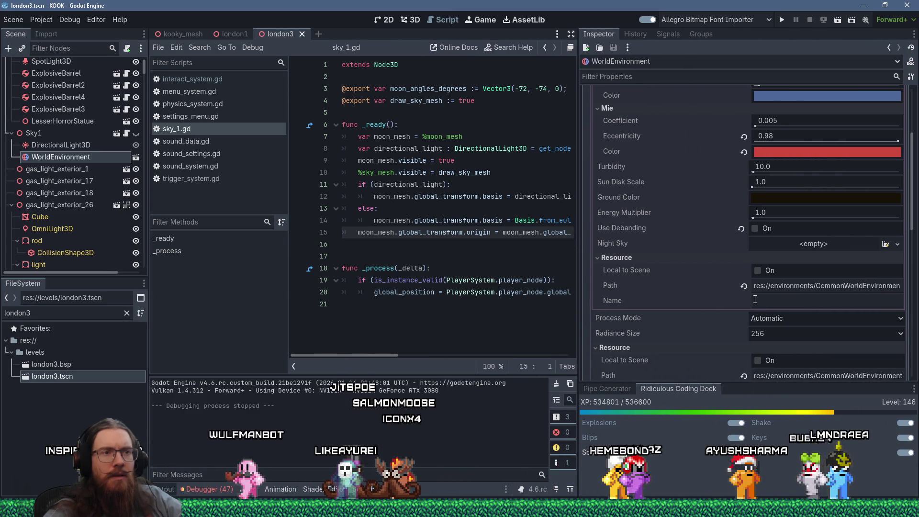
{"action": "scroll", "coordinate": [754, 299], "scroll_direction": "down", "scroll_amount": 8}
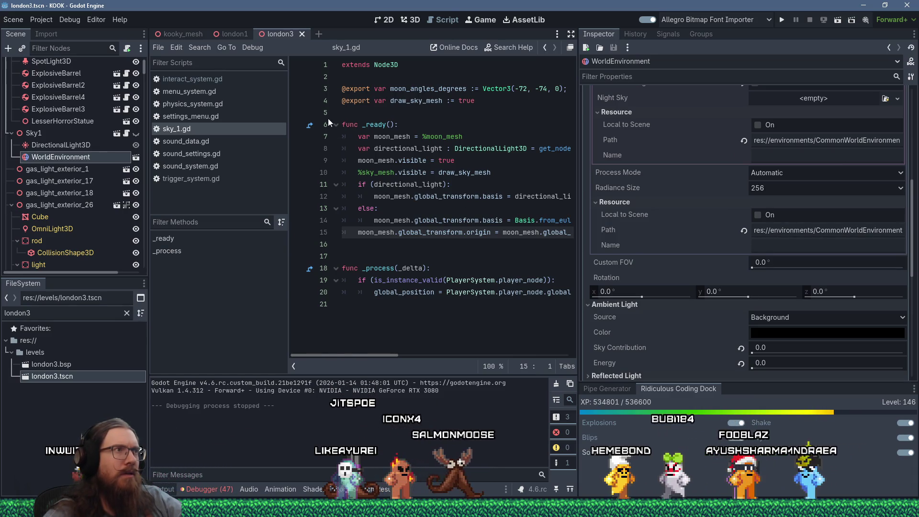
{"action": "left_click", "coordinate": [203, 53]}
Run a Find in Files search for 'sun_dir' across the project, which returns 0 matches.
{"action": "left_click", "coordinate": [232, 117]}
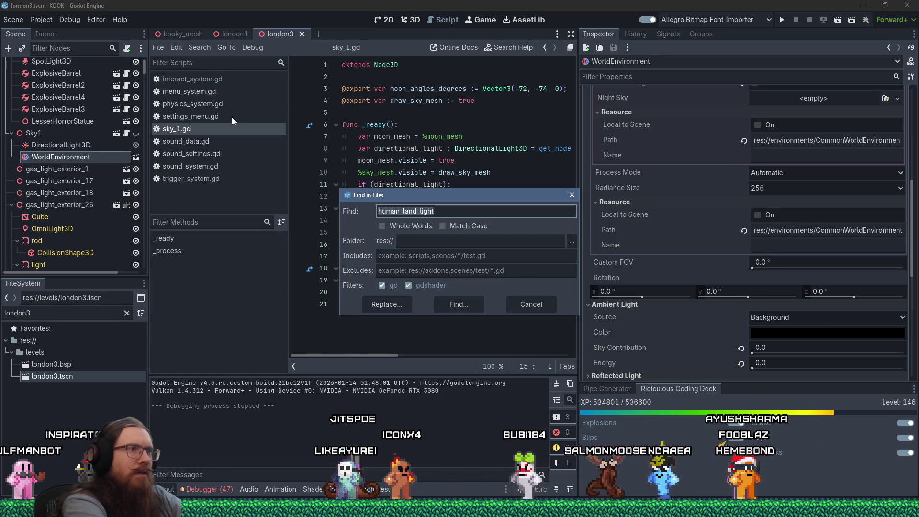
{"action": "type", "text": "sun_dir"}
{"action": "key", "text": "Return"}
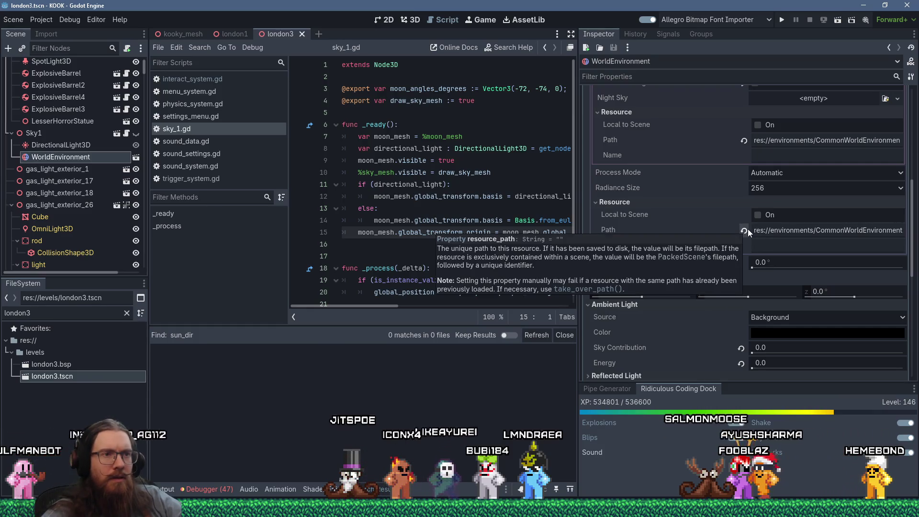
{"action": "scroll", "coordinate": [691, 349], "scroll_direction": "down", "scroll_amount": 1}
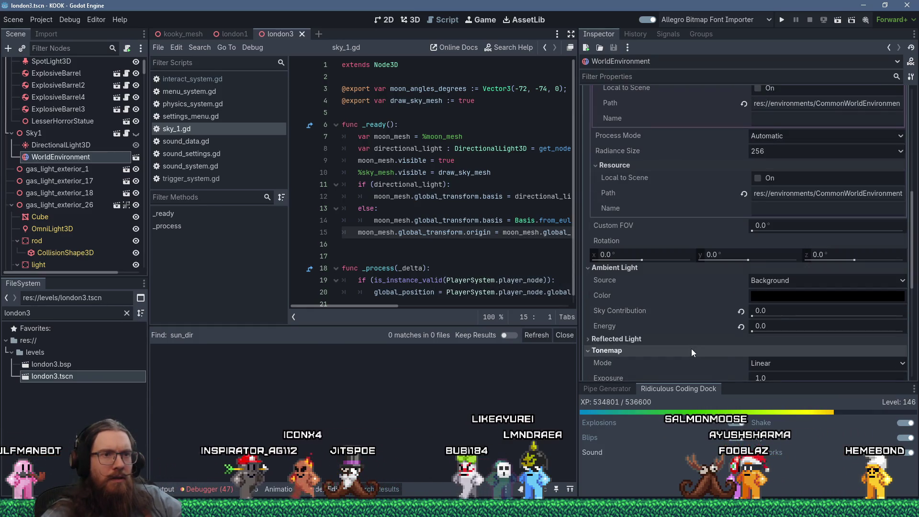
{"action": "scroll", "coordinate": [691, 348], "scroll_direction": "up", "scroll_amount": 5}
{"action": "scroll", "coordinate": [691, 346], "scroll_direction": "up", "scroll_amount": 1}
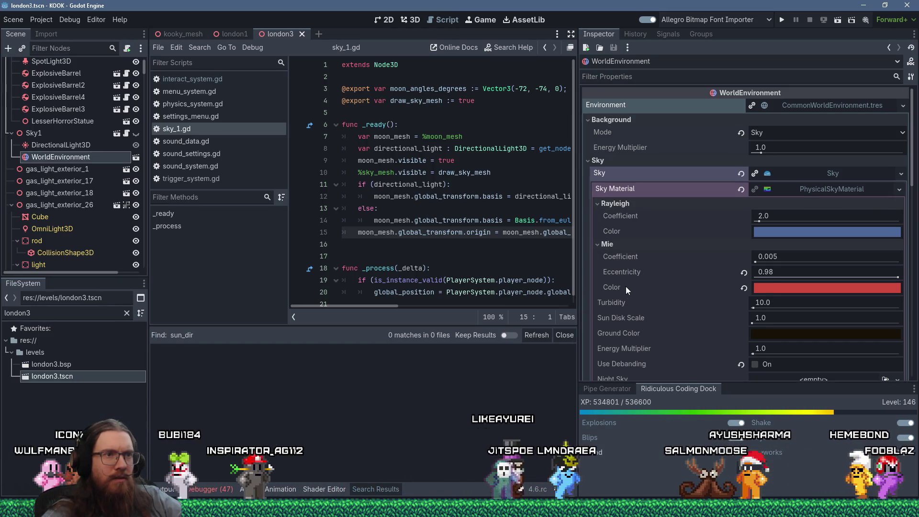
Create a new scene in the 3D view with a Node3D root.
{"action": "mouse_move", "coordinate": [638, 318]}
{"action": "scroll", "coordinate": [671, 340], "scroll_direction": "down", "scroll_amount": 1}
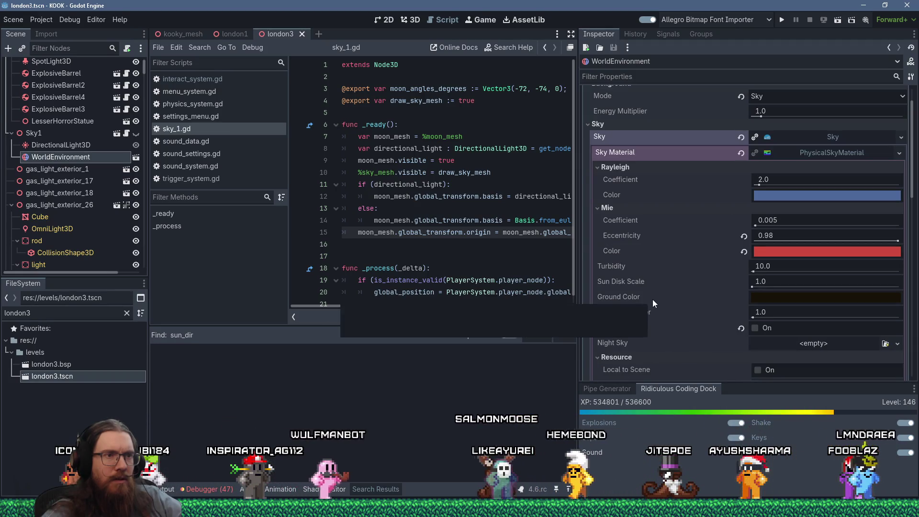
{"action": "scroll", "coordinate": [654, 319], "scroll_direction": "down", "scroll_amount": 1}
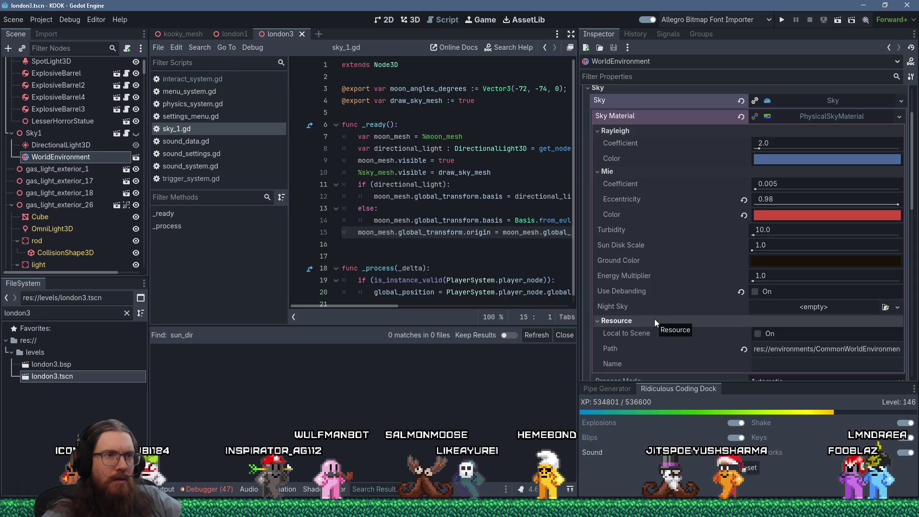
{"action": "scroll", "coordinate": [653, 318], "scroll_direction": "down", "scroll_amount": 2}
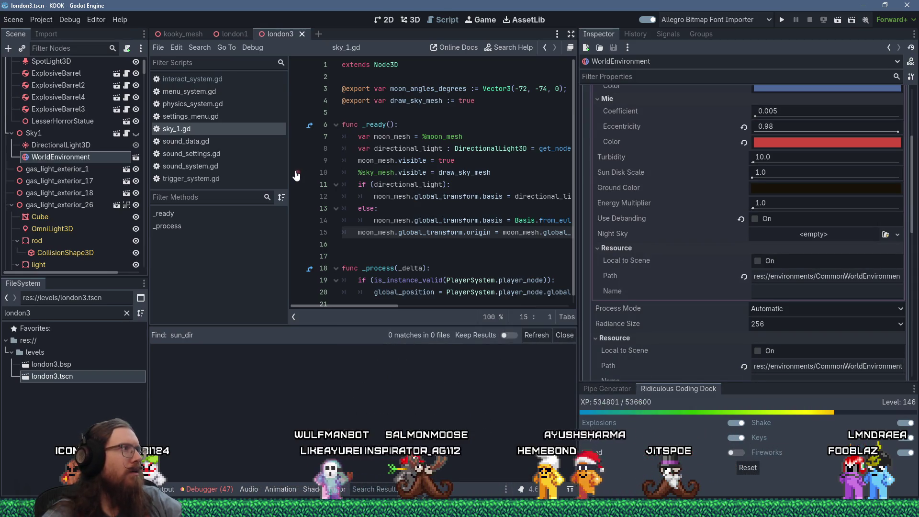
{"action": "left_click", "coordinate": [17, 20]}
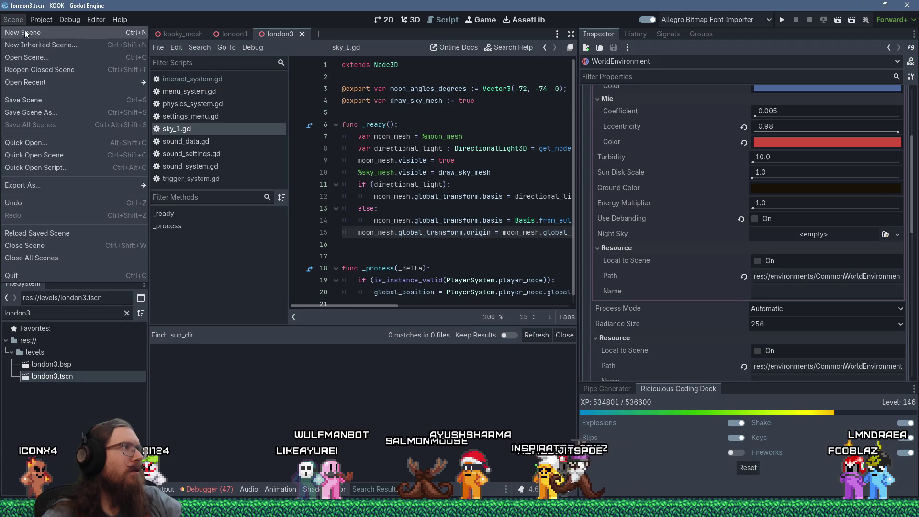
{"action": "left_click", "coordinate": [33, 33]}
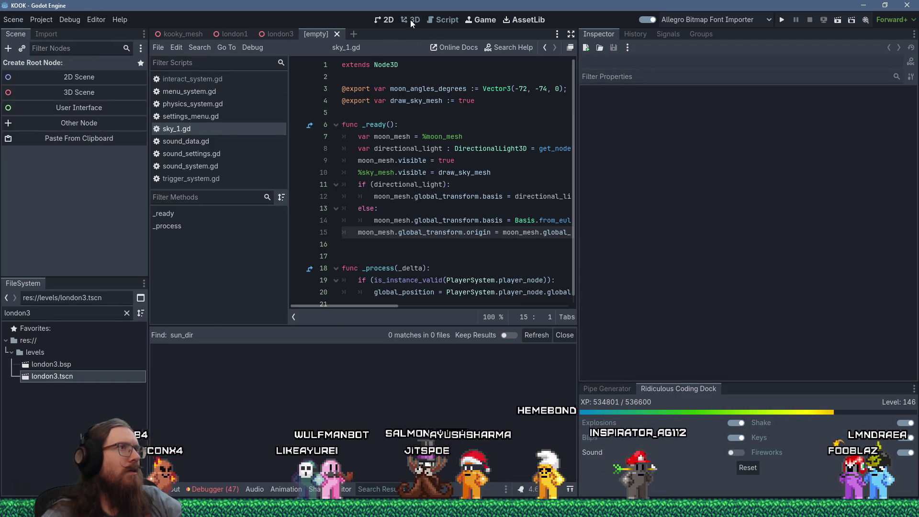
{"action": "left_click", "coordinate": [409, 19]}
{"action": "left_click_drag", "start_coordinate": [578, 148], "coordinate": [624, 148]}
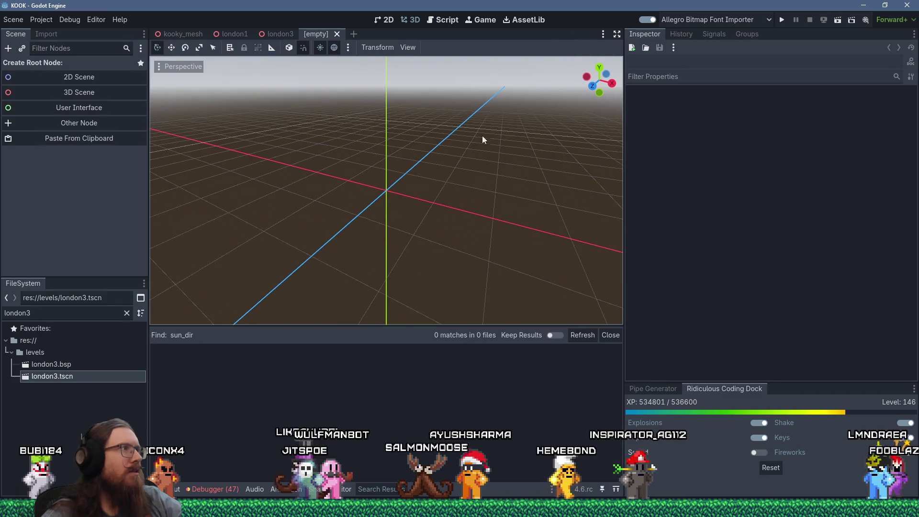
{"action": "left_click", "coordinate": [116, 92]}
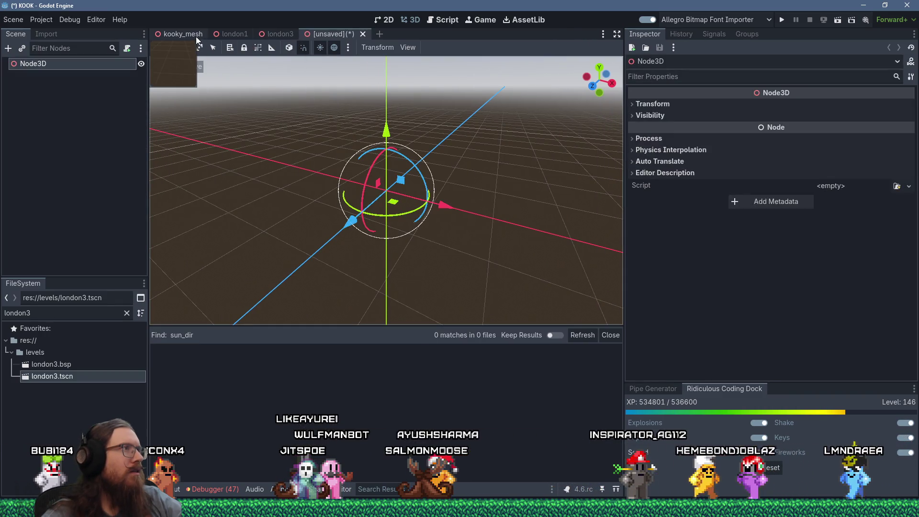
Return to the london3 level and bring up the WorldEnvironment node's context menu.
{"action": "mouse_move", "coordinate": [280, 37]}
{"action": "left_click", "coordinate": [259, 33]}
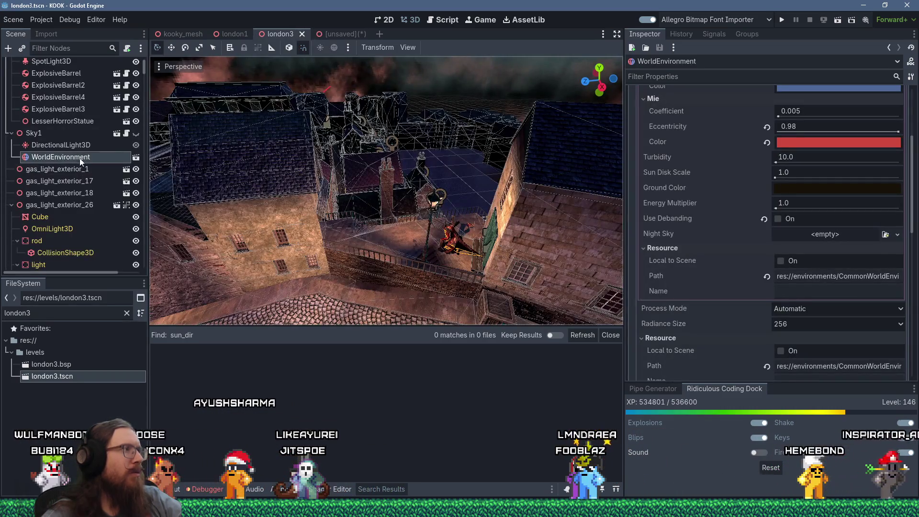
{"action": "right_click", "coordinate": [80, 158]}
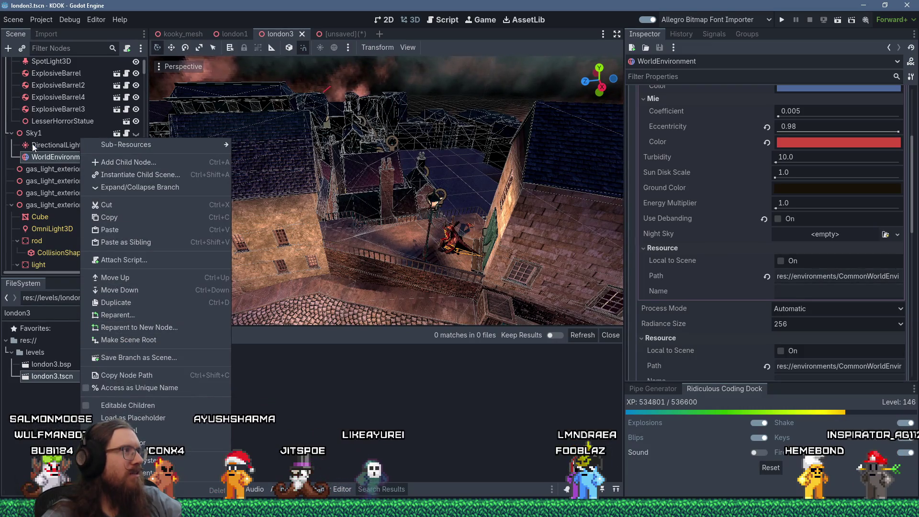
Paste a copy of london3's WorldEnvironment under the unsaved scene's Node3D root.
{"action": "left_click", "coordinate": [125, 219]}
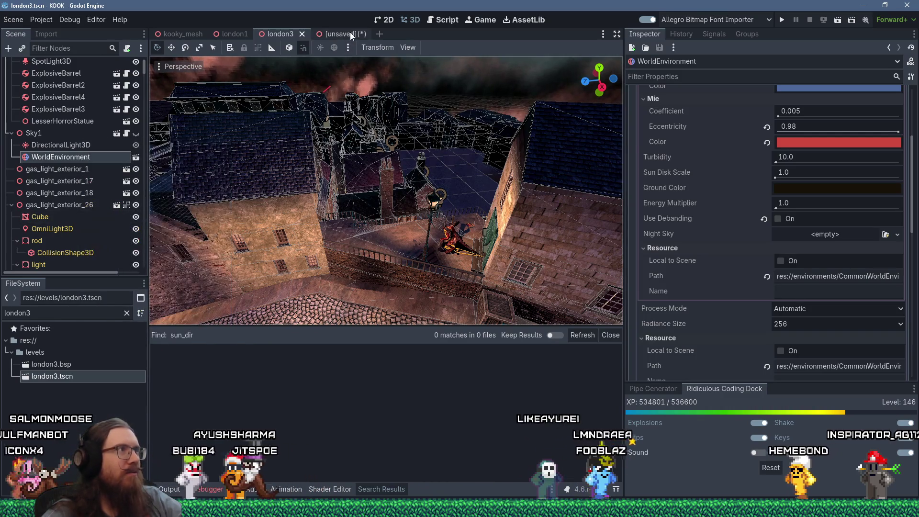
{"action": "left_click", "coordinate": [349, 33]}
{"action": "right_click", "coordinate": [47, 65]}
{"action": "left_click", "coordinate": [86, 139]}
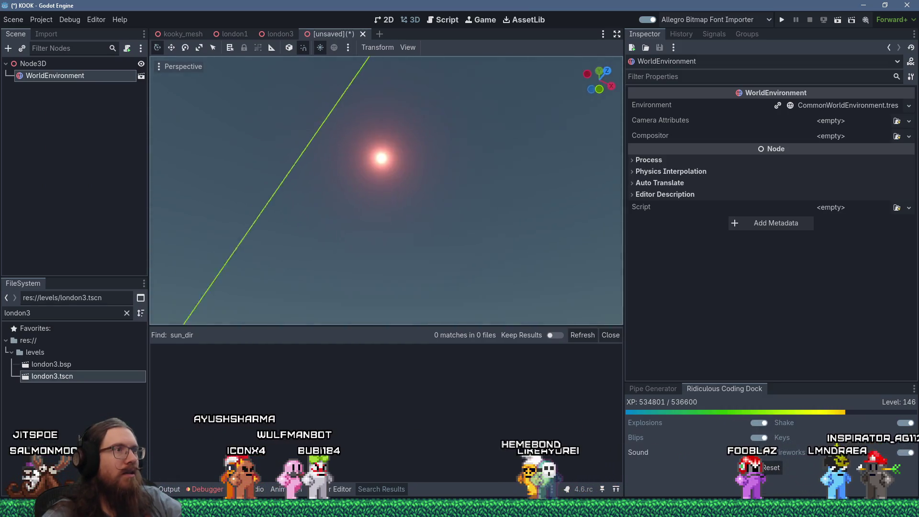
{"action": "scroll", "coordinate": [359, 237], "scroll_direction": "down", "scroll_amount": 2}
{"action": "left_click_drag", "start_coordinate": [377, 280], "coordinate": [377, 259]}
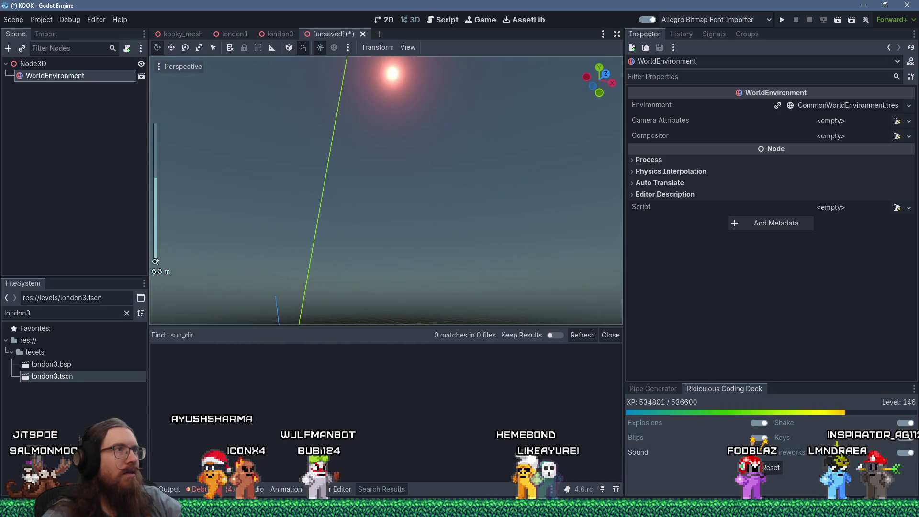
{"action": "left_click", "coordinate": [34, 64]}
{"action": "key", "text": "ctrl+a"}
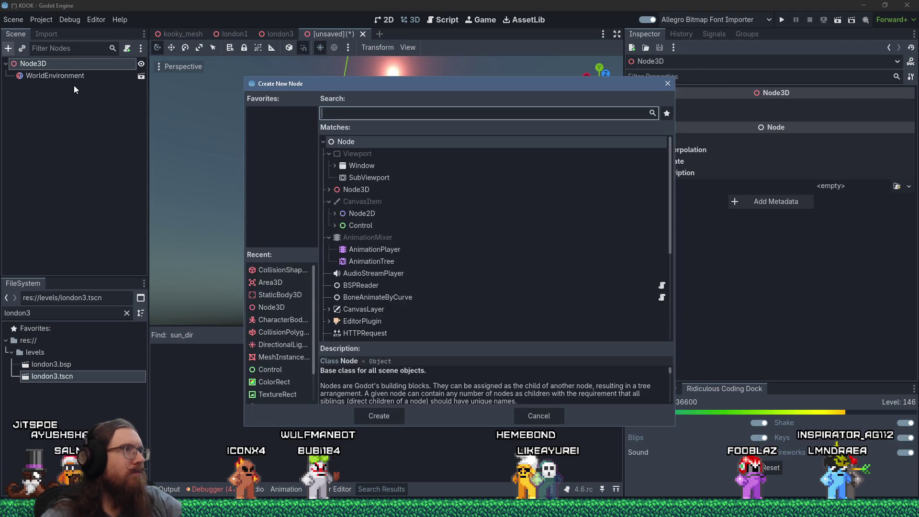
Add a DirectionalLight3D under Node3D by searching 'directional', then rotate it to position the sun.
{"action": "type", "text": "directional"}
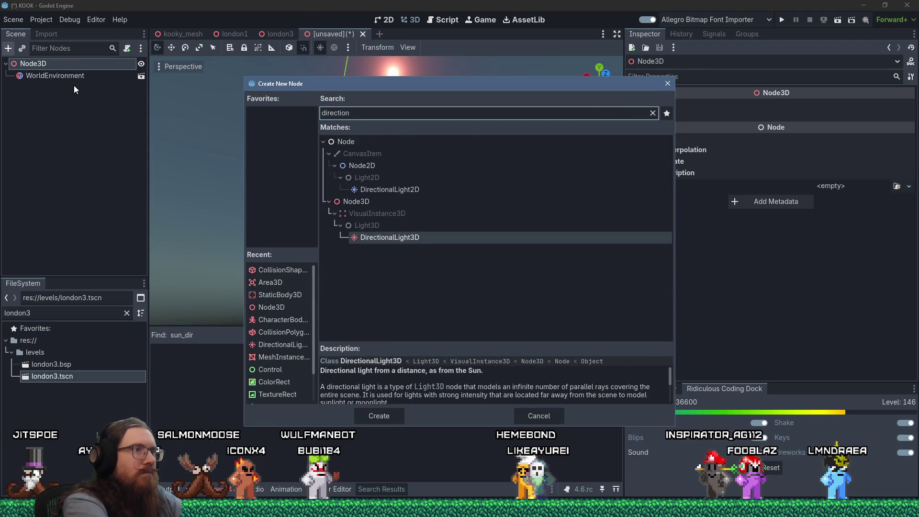
{"action": "key", "text": "Return"}
{"action": "scroll", "coordinate": [324, 194], "scroll_direction": "down", "scroll_amount": 10}
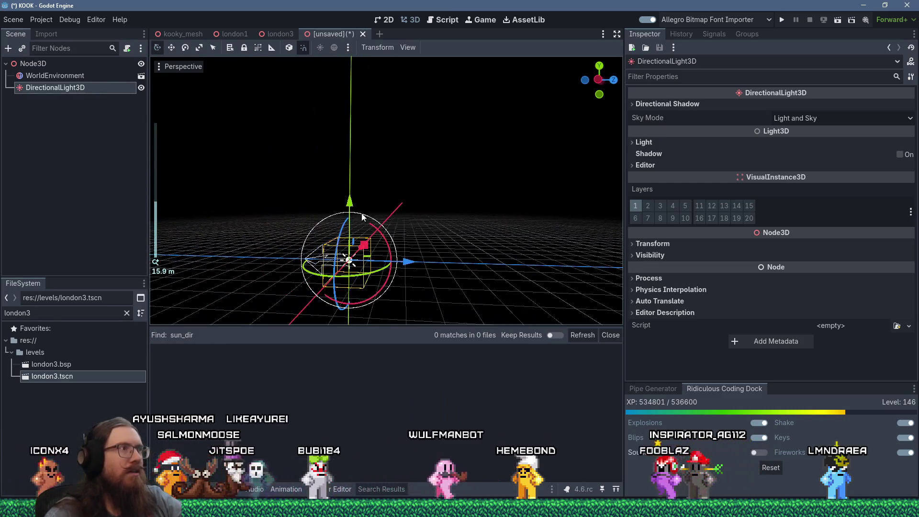
{"action": "mouse_move", "coordinate": [361, 218]}
{"action": "left_mouse_down"}
{"action": "mouse_move", "coordinate": [372, 209]}
{"action": "mouse_move", "coordinate": [353, 196]}
{"action": "left_mouse_up"}
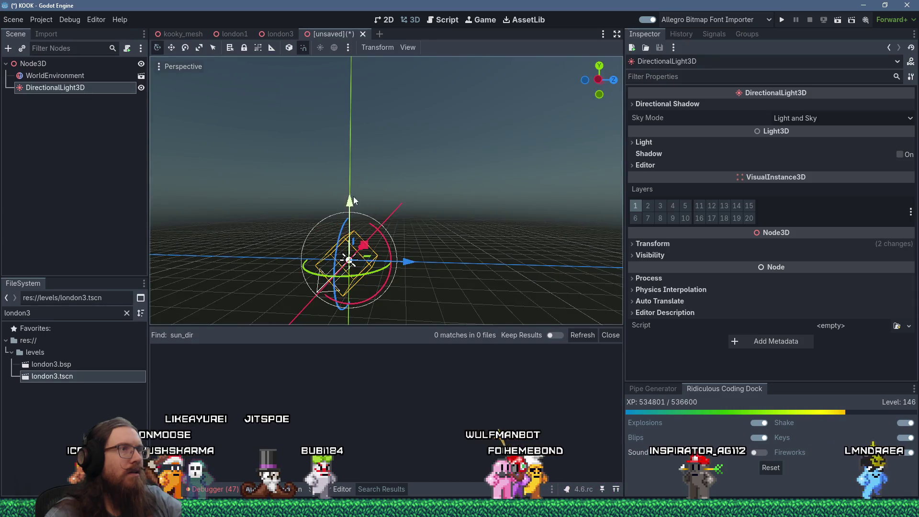
{"action": "scroll", "coordinate": [260, 254], "scroll_direction": "down", "scroll_amount": 3}
{"action": "mouse_move", "coordinate": [251, 251]}
{"action": "left_mouse_down"}
{"action": "mouse_move", "coordinate": [222, 268]}
{"action": "mouse_move", "coordinate": [237, 264]}
{"action": "left_mouse_up"}
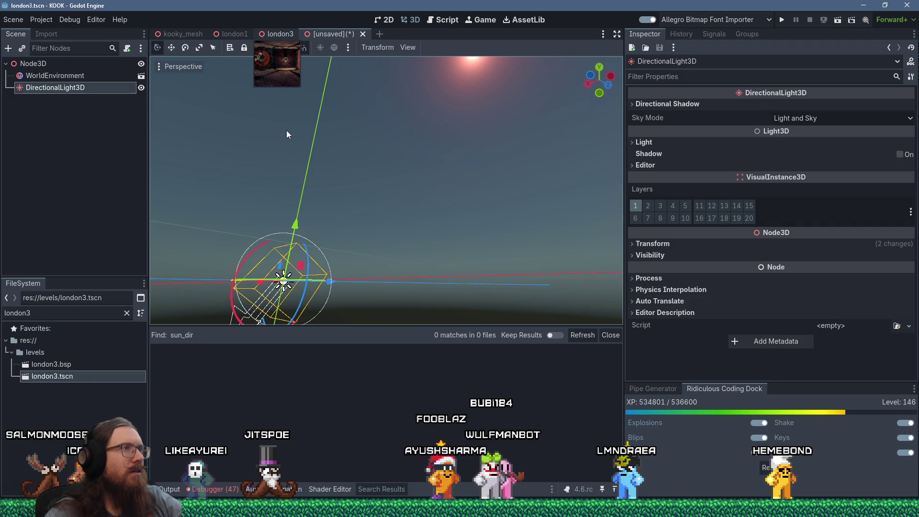
Back in london3, frame the level's DirectionalLight3D and try a rotation, then cancel it.
{"action": "left_click", "coordinate": [276, 33]}
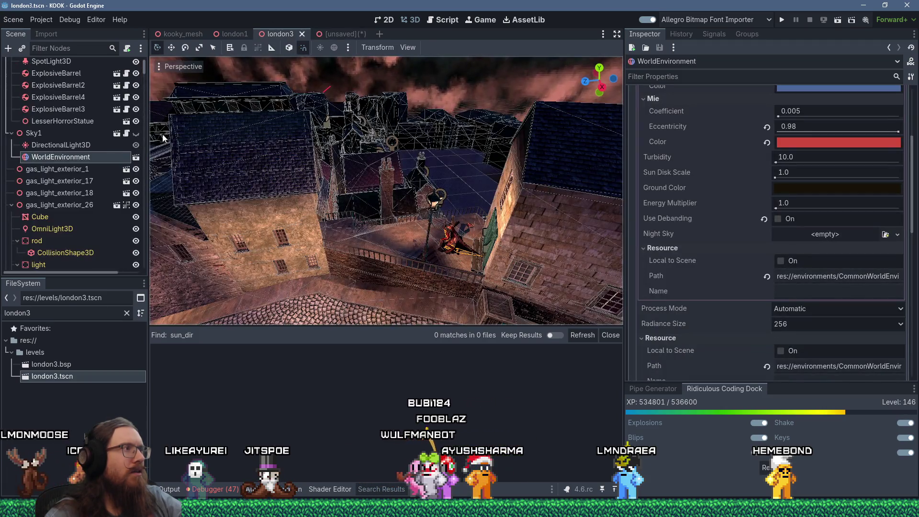
{"action": "scroll", "coordinate": [163, 139], "scroll_direction": "down", "scroll_amount": 5}
{"action": "left_click_drag", "start_coordinate": [163, 138], "coordinate": [113, 268]}
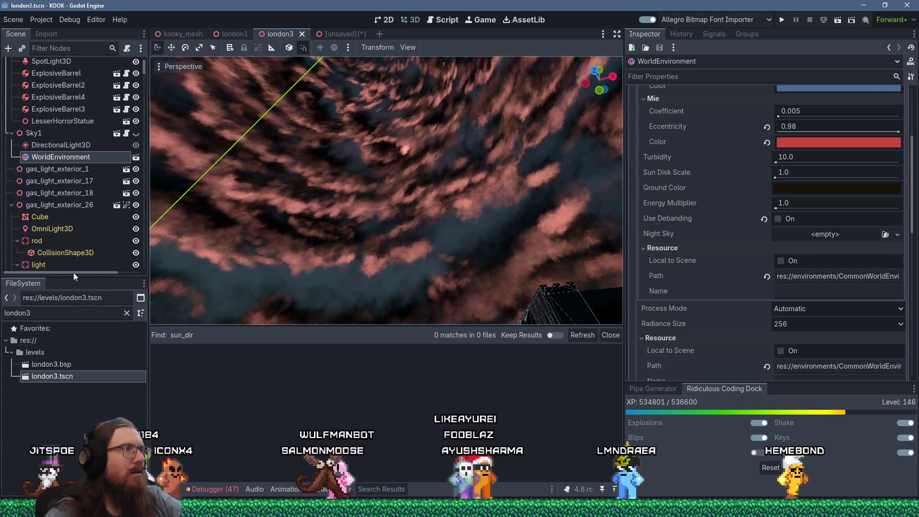
{"action": "left_click", "coordinate": [71, 146]}
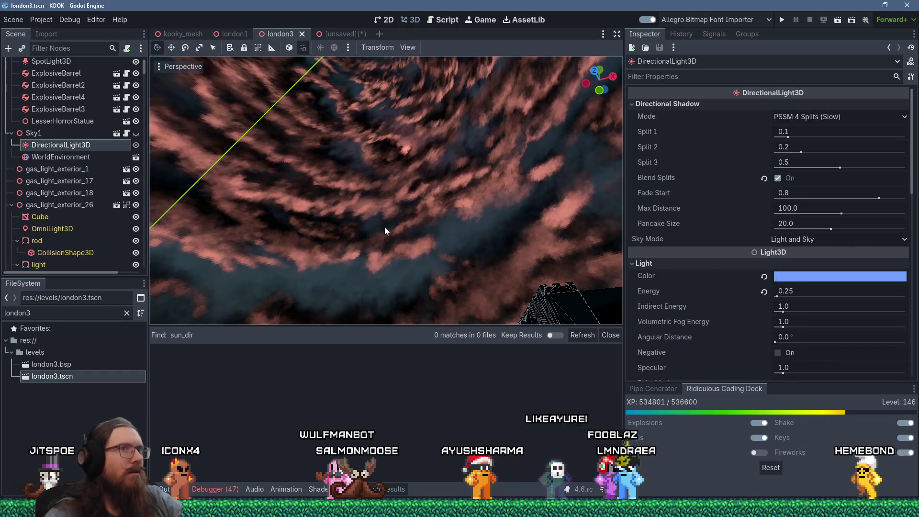
{"action": "key", "text": "f"}
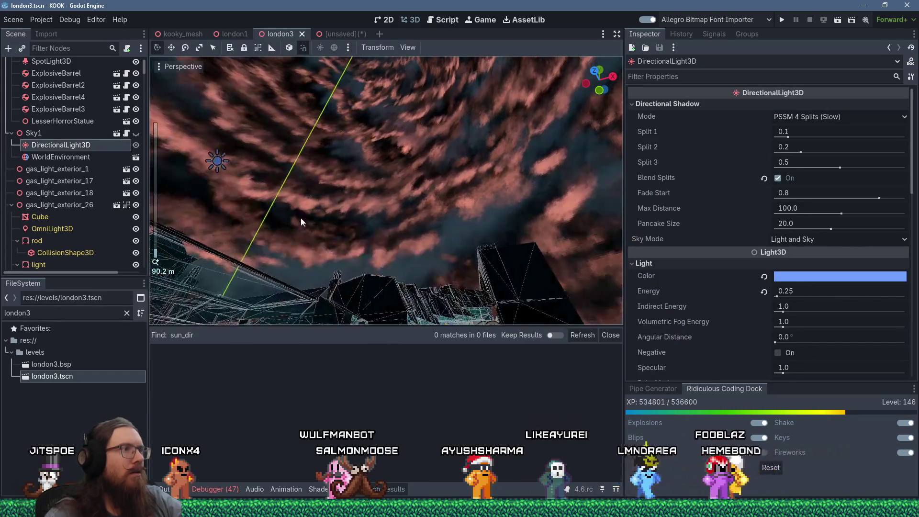
{"action": "scroll", "coordinate": [300, 217], "scroll_direction": "up", "scroll_amount": 4}
{"action": "scroll", "coordinate": [370, 209], "scroll_direction": "up", "scroll_amount": 8}
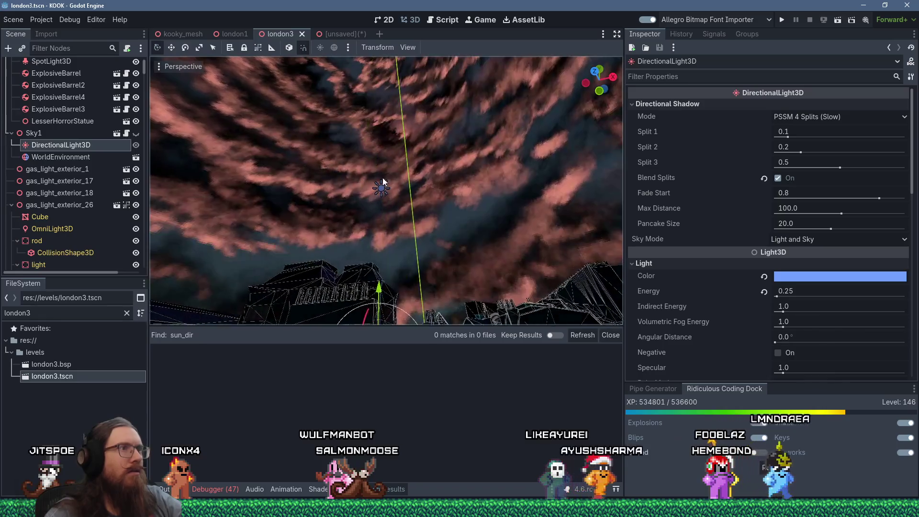
{"action": "scroll", "coordinate": [372, 190], "scroll_direction": "down", "scroll_amount": 6}
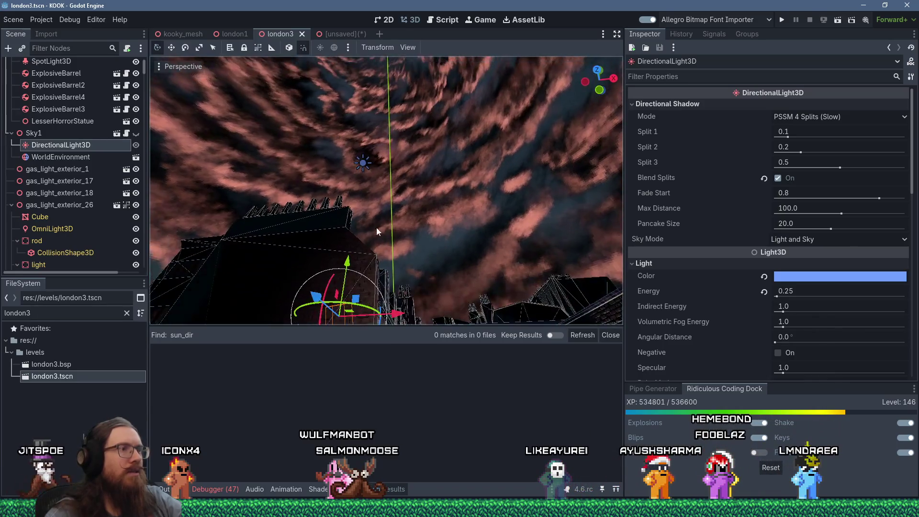
{"action": "left_click_drag", "start_coordinate": [326, 293], "coordinate": [322, 317]}
{"action": "right_click", "coordinate": [323, 316]}
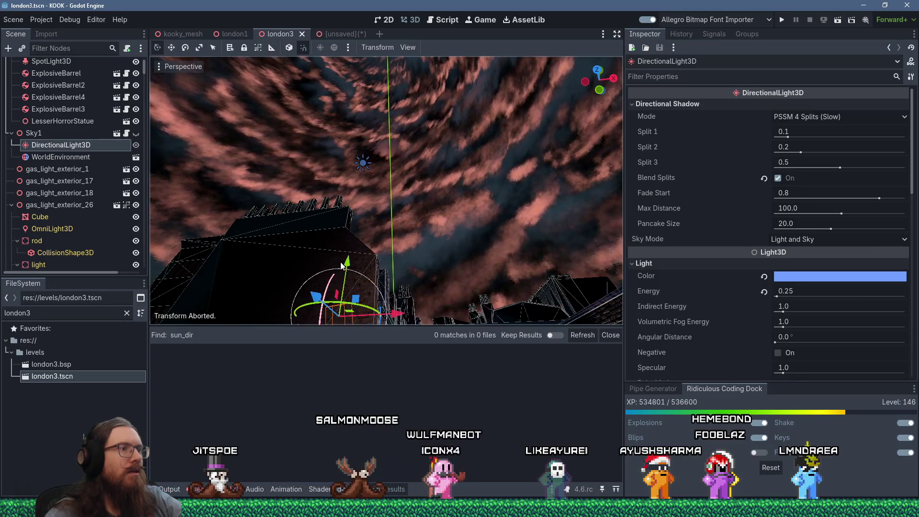
Move the DirectionalLight3D and WorldEnvironment together out of Sky1.
{"action": "scroll", "coordinate": [312, 279], "scroll_direction": "up", "scroll_amount": 5}
{"action": "scroll", "coordinate": [320, 230], "scroll_direction": "down", "scroll_amount": 5}
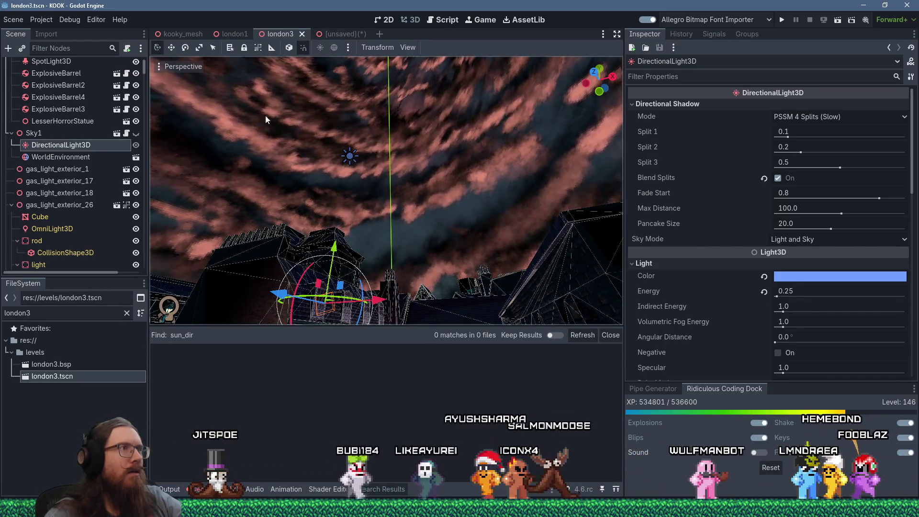
{"action": "mouse_move", "coordinate": [283, 67]}
{"action": "left_mouse_down"}
{"action": "mouse_move", "coordinate": [278, 47]}
{"action": "mouse_move", "coordinate": [282, 306]}
{"action": "left_mouse_up"}
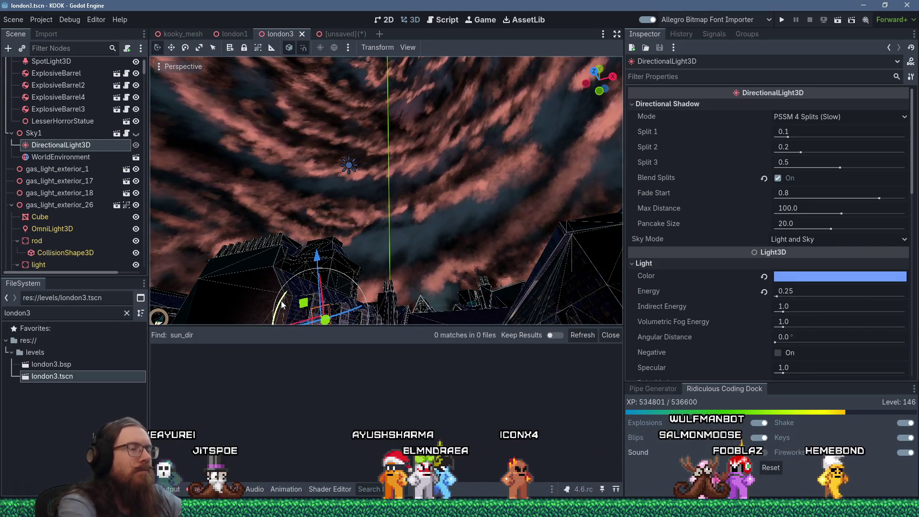
{"action": "left_click", "coordinate": [75, 158], "text": "shift"}
{"action": "left_click_drag", "start_coordinate": [51, 146], "coordinate": [39, 130]}
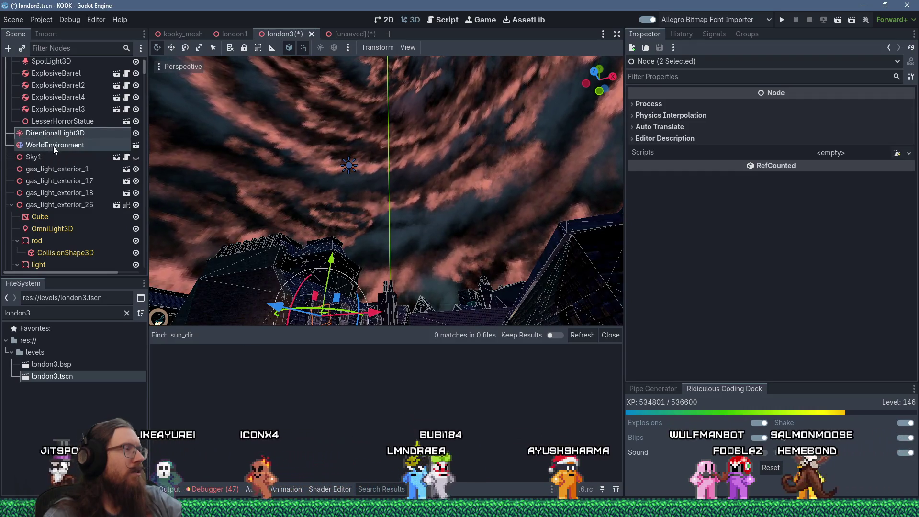
Rotate the DirectionalLight3D to reposition the sun, then show WorldEnvironment's sky settings.
{"action": "left_click", "coordinate": [53, 145]}
{"action": "left_click", "coordinate": [60, 136]}
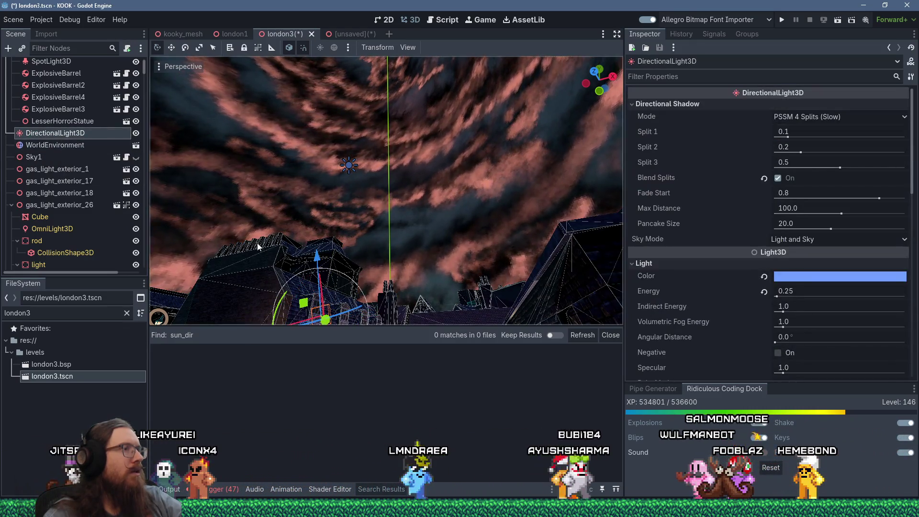
{"action": "mouse_move", "coordinate": [281, 307]}
{"action": "left_mouse_down"}
{"action": "mouse_move", "coordinate": [268, 338]}
{"action": "mouse_move", "coordinate": [287, 268]}
{"action": "mouse_move", "coordinate": [314, 225]}
{"action": "mouse_move", "coordinate": [269, 297]}
{"action": "mouse_move", "coordinate": [253, 360]}
{"action": "mouse_move", "coordinate": [266, 312]}
{"action": "mouse_move", "coordinate": [259, 327]}
{"action": "left_mouse_up"}
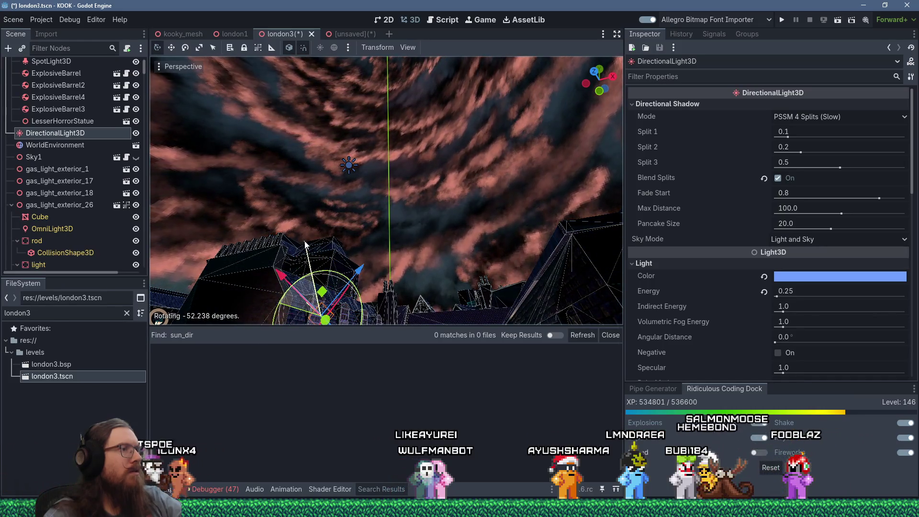
{"action": "left_click_drag", "start_coordinate": [305, 244], "coordinate": [319, 243]}
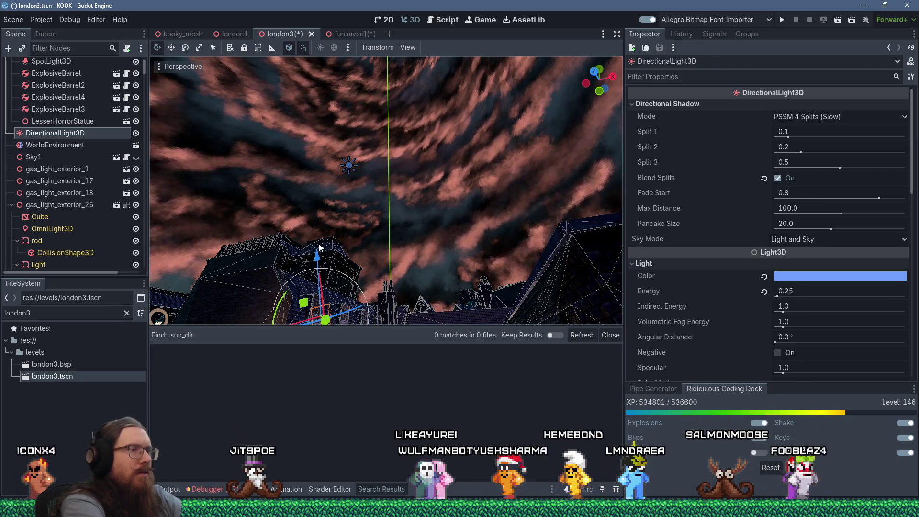
{"action": "left_click", "coordinate": [71, 146]}
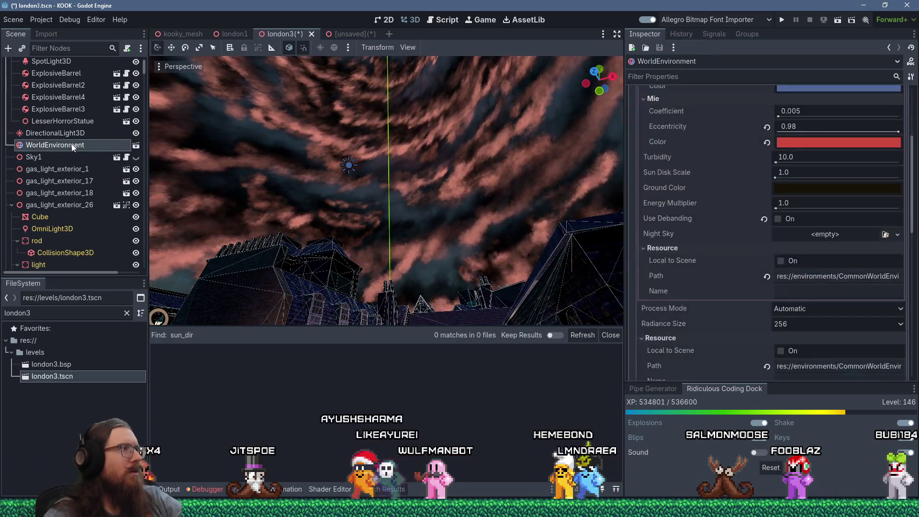
Move DirectionalLight3D and WorldEnvironment back inside Sky1.
{"action": "scroll", "coordinate": [75, 147], "scroll_direction": "up", "scroll_amount": 2}
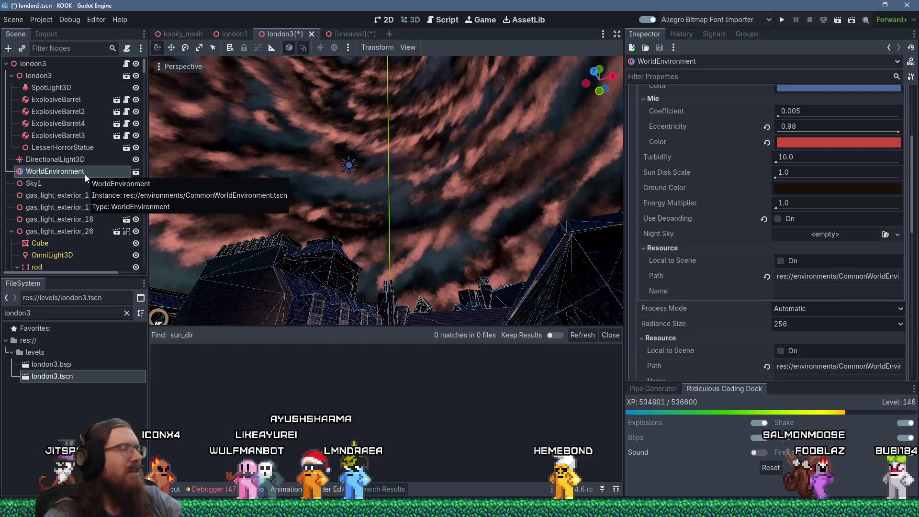
{"action": "scroll", "coordinate": [685, 281], "scroll_direction": "down", "scroll_amount": 2}
{"action": "scroll", "coordinate": [684, 280], "scroll_direction": "up", "scroll_amount": 4}
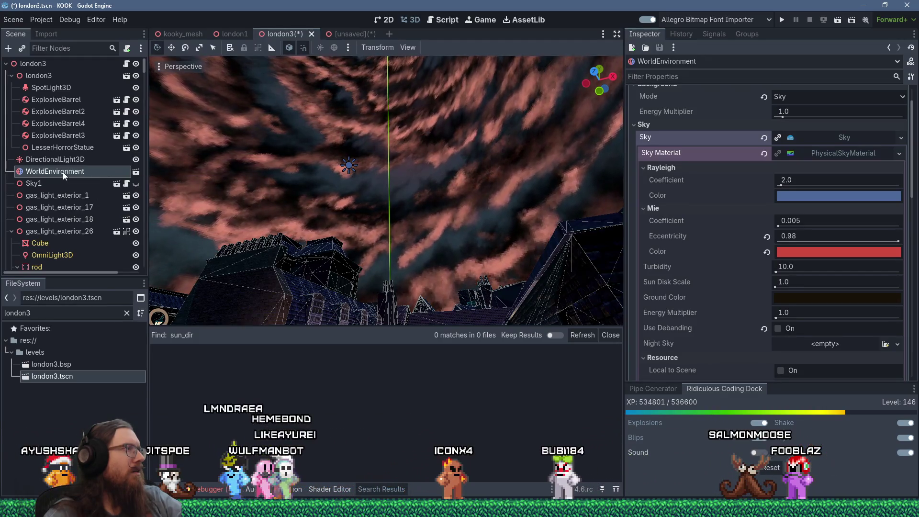
{"action": "left_click", "coordinate": [65, 160], "text": "ctrl"}
{"action": "left_click_drag", "start_coordinate": [54, 162], "coordinate": [42, 184]}
Focus the view on the DirectionalLight3D and orbit to look down on the building.
{"action": "mouse_move", "coordinate": [327, 178]}
{"action": "left_mouse_down"}
{"action": "mouse_move", "coordinate": [377, 175]}
{"action": "mouse_move", "coordinate": [417, 191]}
{"action": "left_mouse_up"}
{"action": "scroll", "coordinate": [417, 190], "scroll_direction": "down", "scroll_amount": 8}
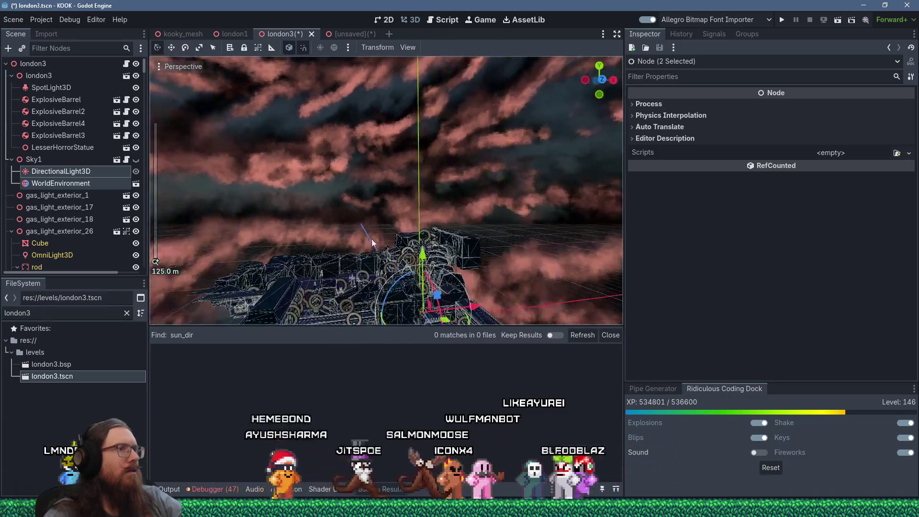
{"action": "scroll", "coordinate": [352, 200], "scroll_direction": "up", "scroll_amount": 8}
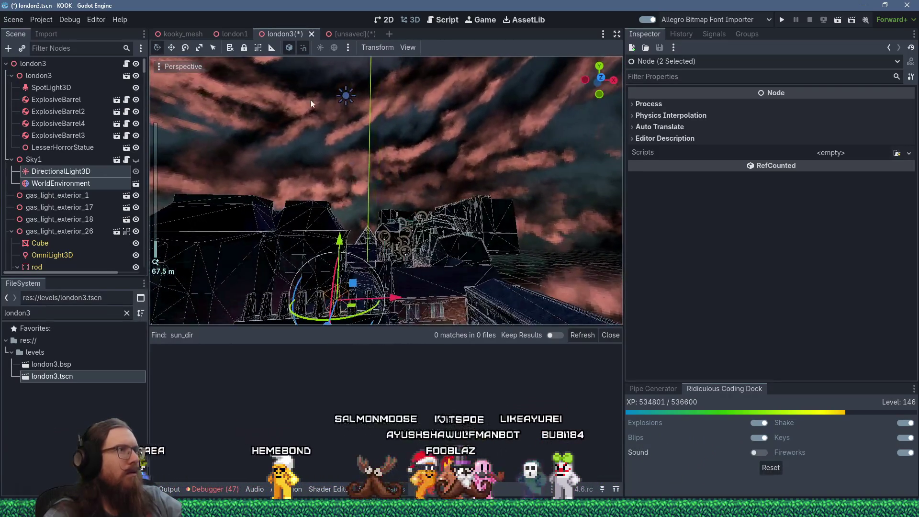
{"action": "mouse_move", "coordinate": [310, 100]}
{"action": "left_mouse_down"}
{"action": "mouse_move", "coordinate": [346, 228]}
{"action": "mouse_move", "coordinate": [332, 289]}
{"action": "mouse_move", "coordinate": [250, 77]}
{"action": "left_mouse_up"}
{"action": "left_click", "coordinate": [90, 174]}
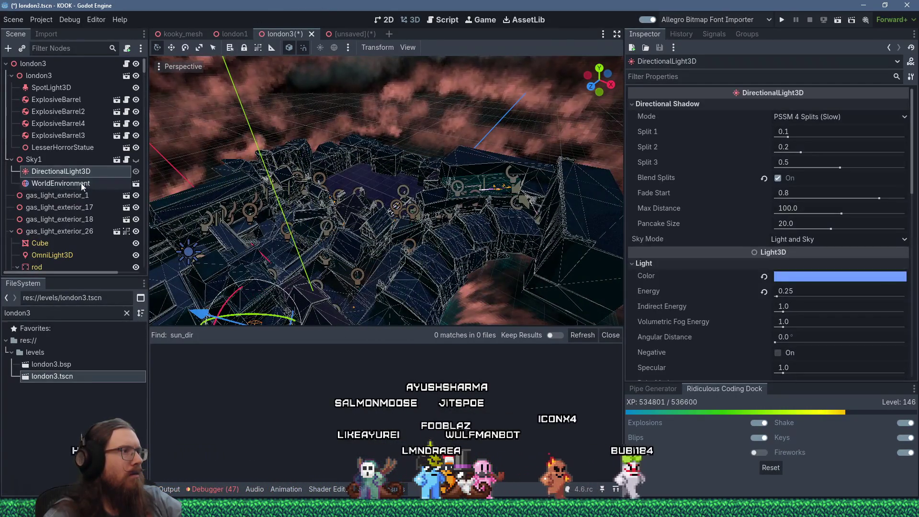
{"action": "key", "text": "f"}
{"action": "mouse_move", "coordinate": [340, 126]}
{"action": "left_mouse_down"}
{"action": "mouse_move", "coordinate": [351, 85]}
{"action": "mouse_move", "coordinate": [369, 93]}
{"action": "mouse_move", "coordinate": [326, 320]}
{"action": "mouse_move", "coordinate": [287, 239]}
{"action": "mouse_move", "coordinate": [381, 196]}
{"action": "mouse_move", "coordinate": [409, 233]}
{"action": "left_mouse_up"}
{"action": "scroll", "coordinate": [369, 93], "scroll_direction": "up", "scroll_amount": 4}
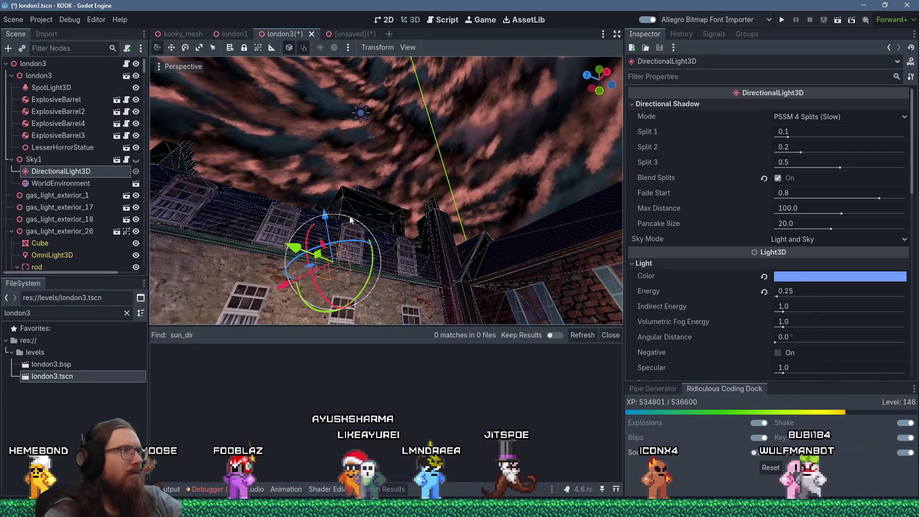
Add a new Node3D child under the unsaved scene's root Node3D.
{"action": "left_click", "coordinate": [353, 33]}
{"action": "scroll", "coordinate": [330, 144], "scroll_direction": "down", "scroll_amount": 5}
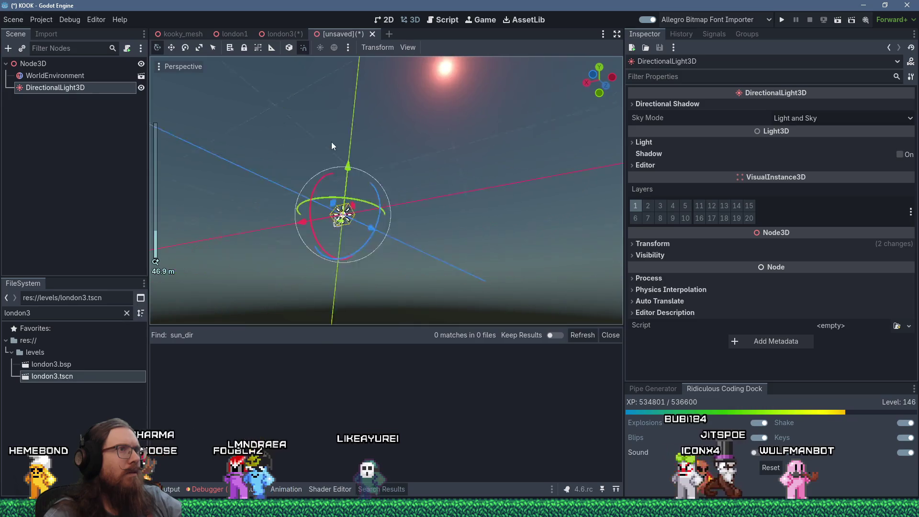
{"action": "right_click", "coordinate": [30, 65]}
{"action": "left_click", "coordinate": [53, 72]}
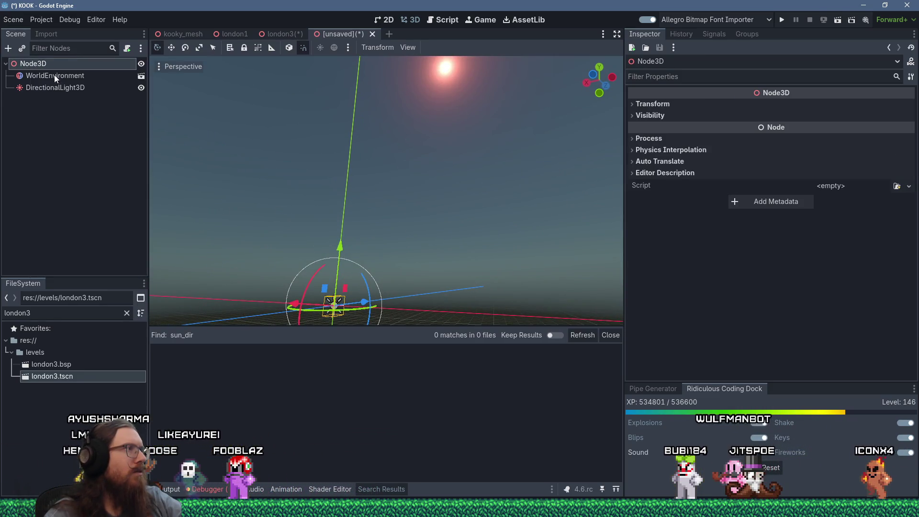
{"action": "double_click", "coordinate": [366, 199]}
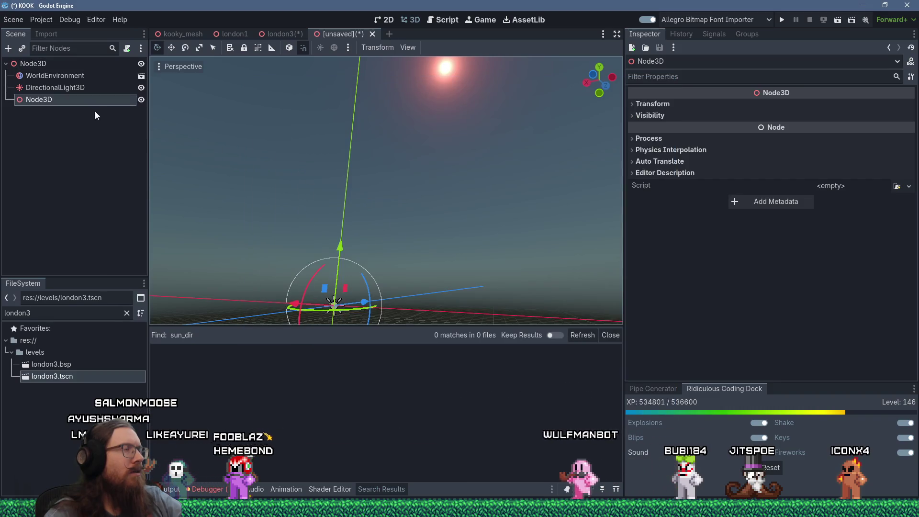
Move WorldEnvironment under the new Node3D and rotate the DirectionalLight3D to shift the sun.
{"action": "left_click", "coordinate": [63, 76]}
{"action": "left_click_drag", "start_coordinate": [66, 99], "coordinate": [66, 100]}
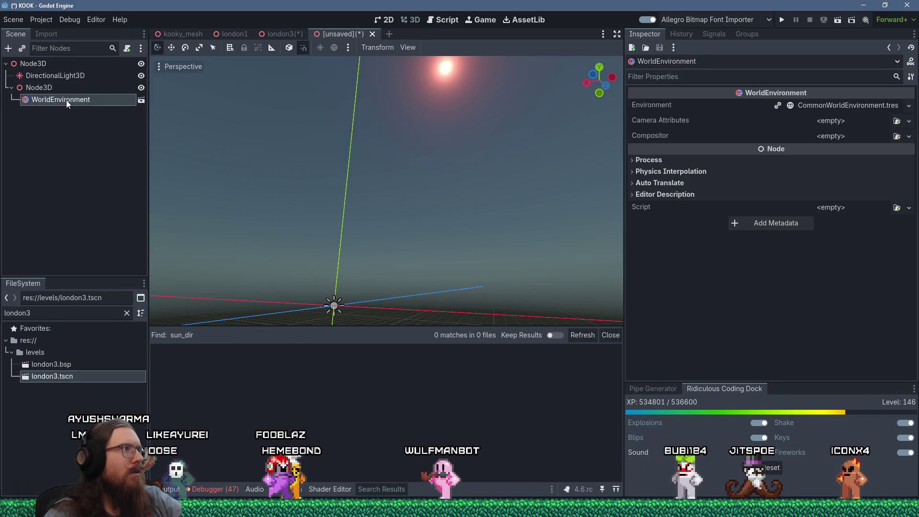
{"action": "left_click", "coordinate": [56, 76]}
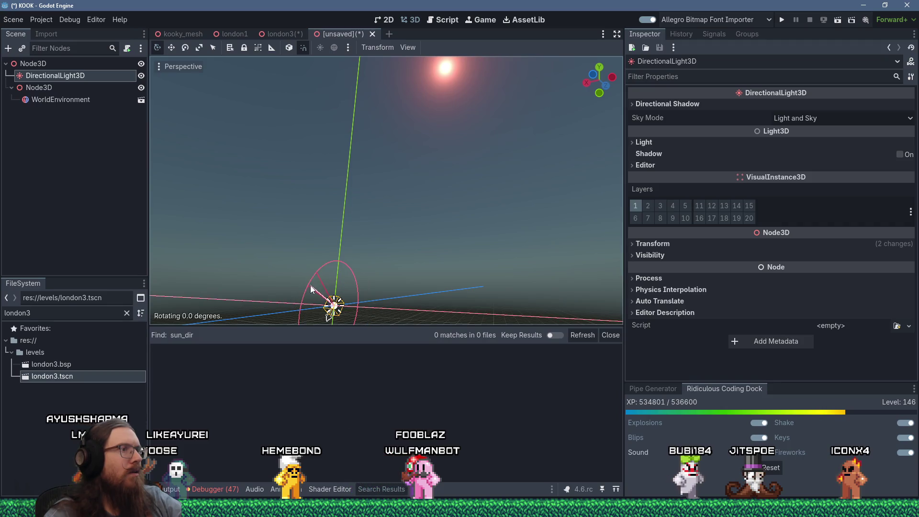
{"action": "mouse_move", "coordinate": [319, 265]}
{"action": "left_mouse_down"}
{"action": "mouse_move", "coordinate": [316, 295]}
{"action": "mouse_move", "coordinate": [313, 266]}
{"action": "left_mouse_up"}
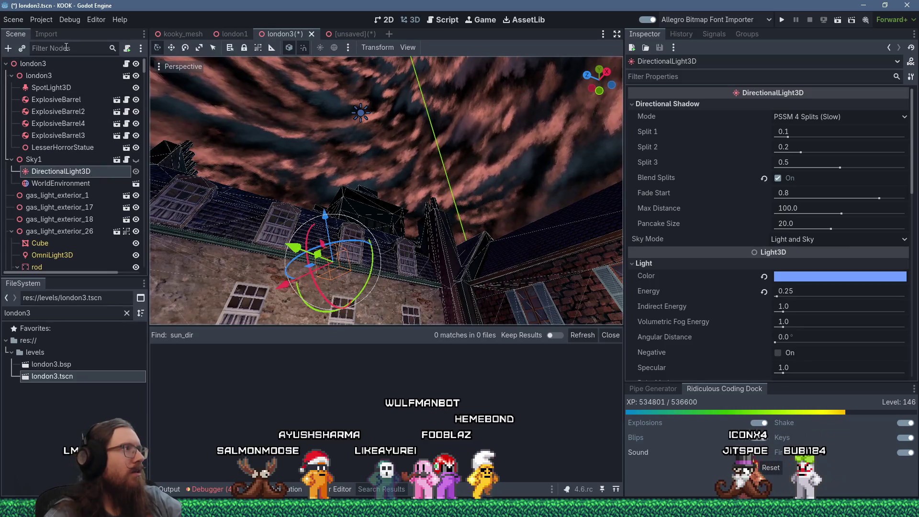
Filter the Scene dock by 'dir' and frame DirectionalLight3D2 in the sky view.
{"action": "left_click", "coordinate": [66, 48]}
{"action": "type", "text": "dir"}
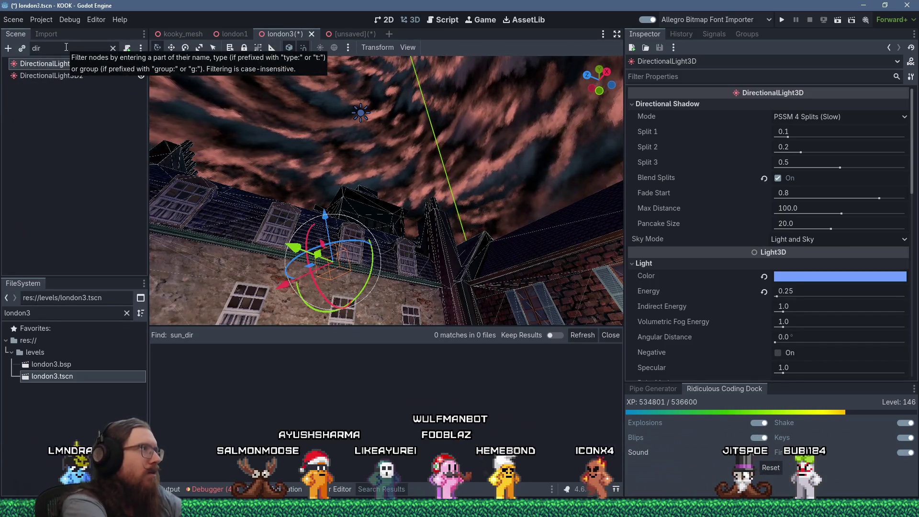
{"action": "left_click", "coordinate": [86, 71]}
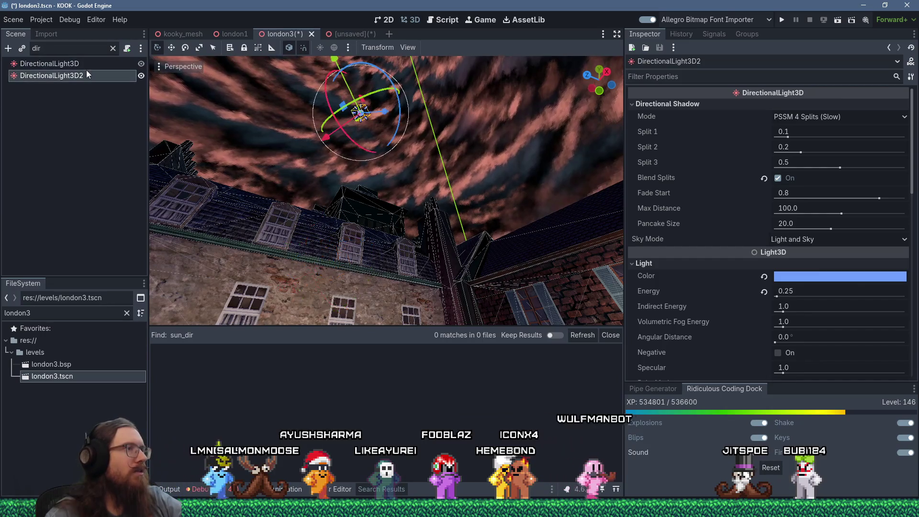
{"action": "left_click_drag", "start_coordinate": [196, 136], "coordinate": [299, 194]}
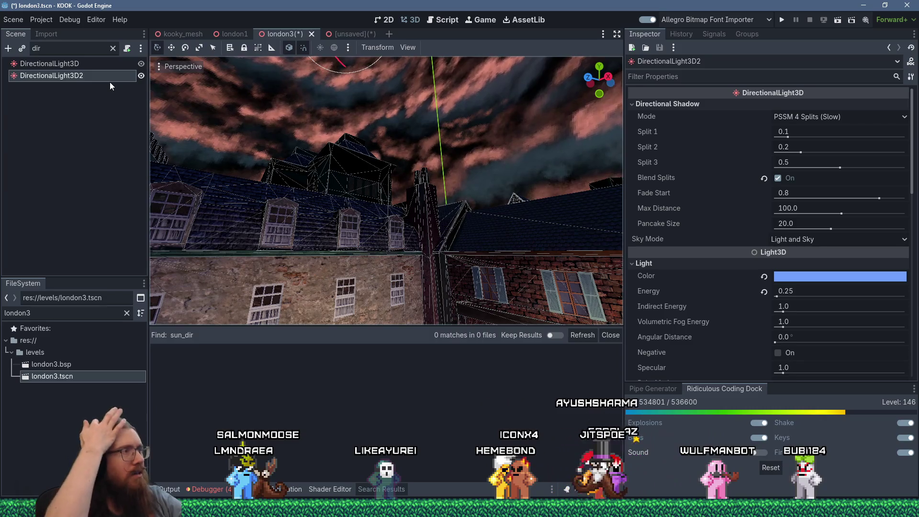
{"action": "key", "text": "f"}
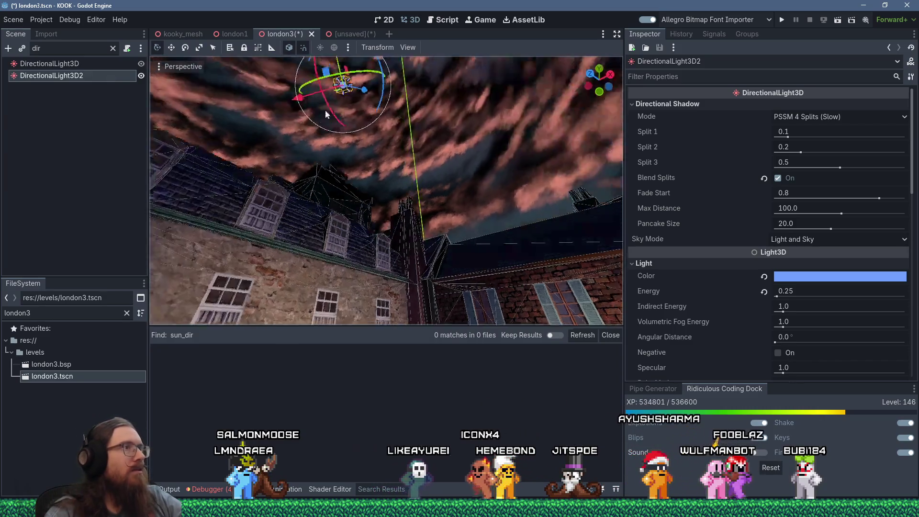
{"action": "mouse_move", "coordinate": [343, 192]}
{"action": "left_mouse_down"}
{"action": "mouse_move", "coordinate": [312, 206]}
{"action": "mouse_move", "coordinate": [364, 158]}
{"action": "mouse_move", "coordinate": [418, 136]}
{"action": "mouse_move", "coordinate": [367, 99]}
{"action": "mouse_move", "coordinate": [360, 117]}
{"action": "left_mouse_up"}
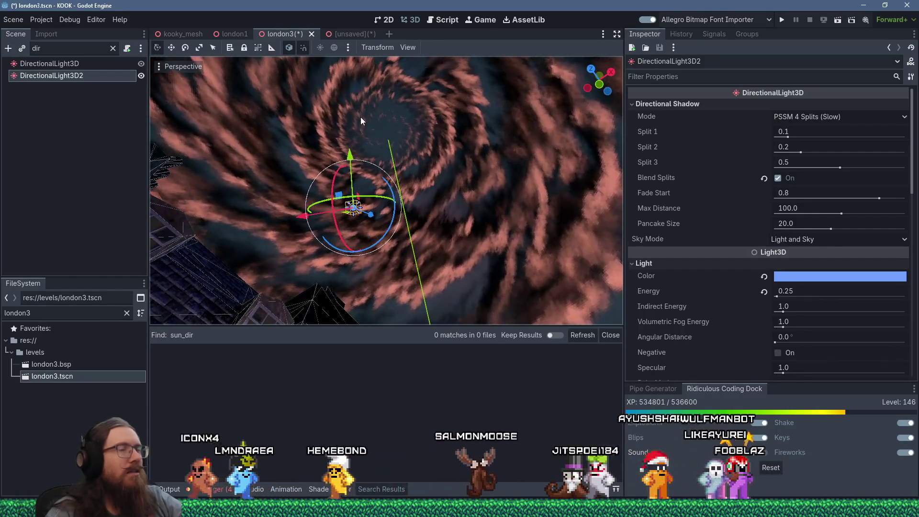
Compare the original DirectionalLight3D with DirectionalLight3D2, then clear the node filter.
{"action": "left_click", "coordinate": [87, 64]}
{"action": "left_click", "coordinate": [91, 74]}
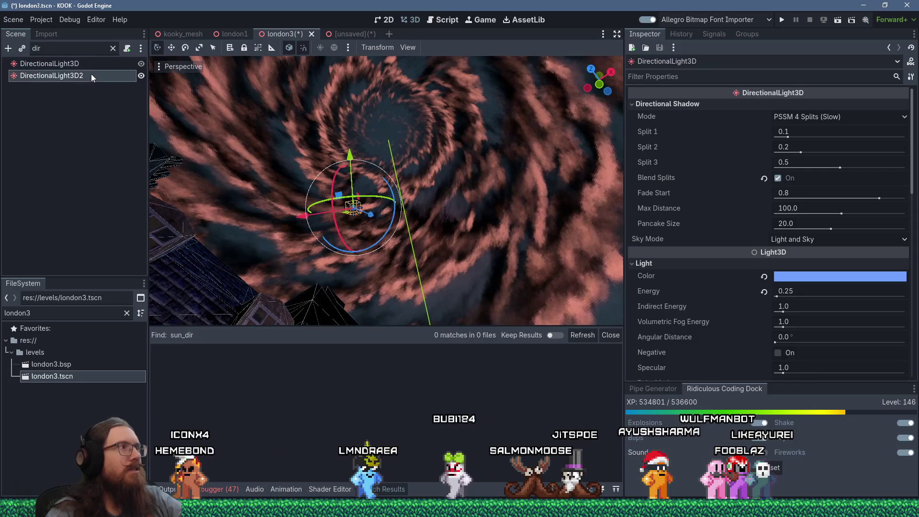
{"action": "left_click", "coordinate": [92, 64]}
{"action": "left_click", "coordinate": [89, 75]}
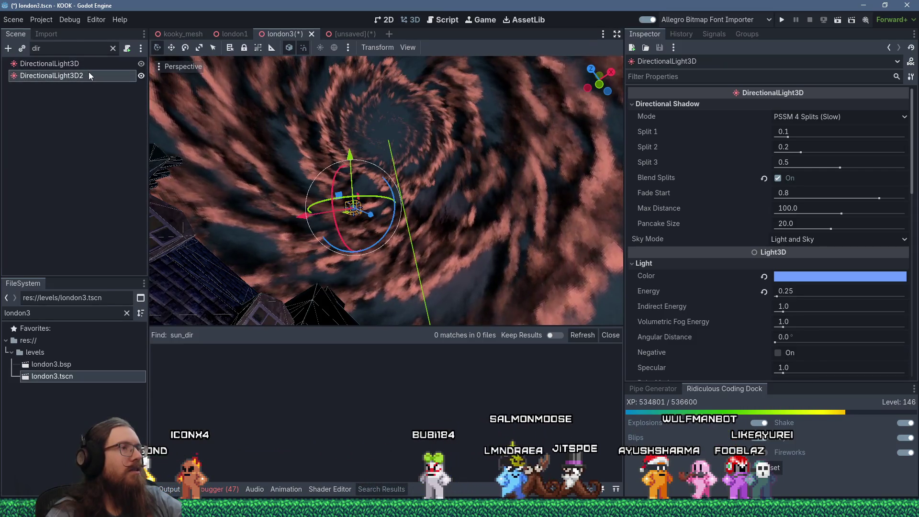
{"action": "left_click", "coordinate": [113, 48]}
Hide Sky1 by switching off its visibility in the Scene dock.
{"action": "scroll", "coordinate": [102, 174], "scroll_direction": "down", "scroll_amount": 2}
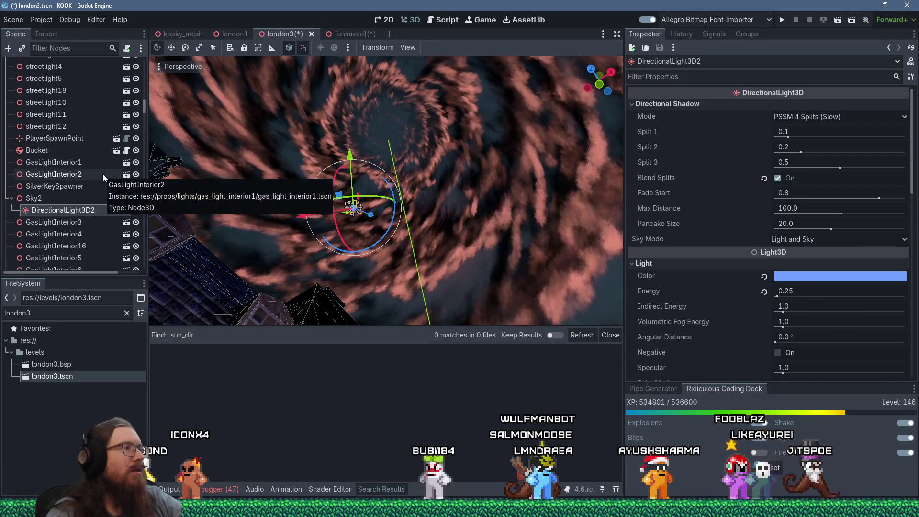
{"action": "scroll", "coordinate": [82, 189], "scroll_direction": "up", "scroll_amount": 5}
{"action": "scroll", "coordinate": [73, 191], "scroll_direction": "up", "scroll_amount": 15}
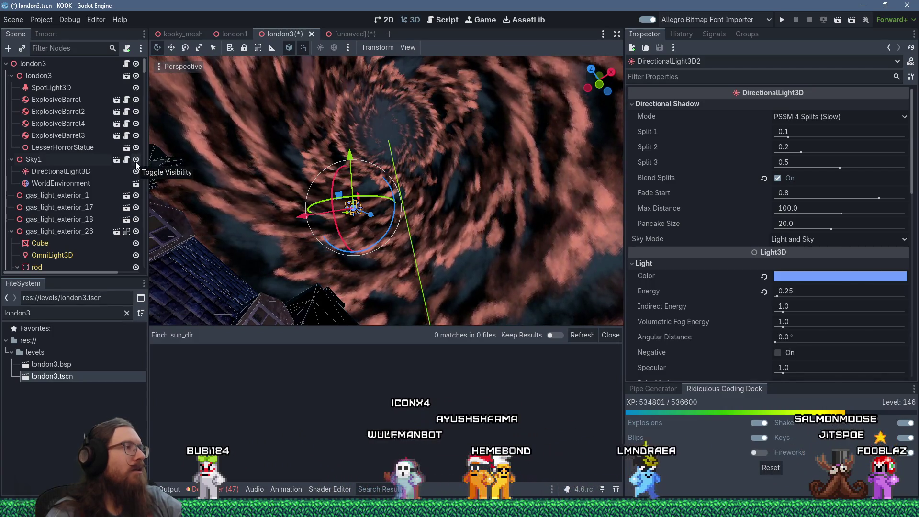
{"action": "scroll", "coordinate": [90, 170], "scroll_direction": "down", "scroll_amount": 10}
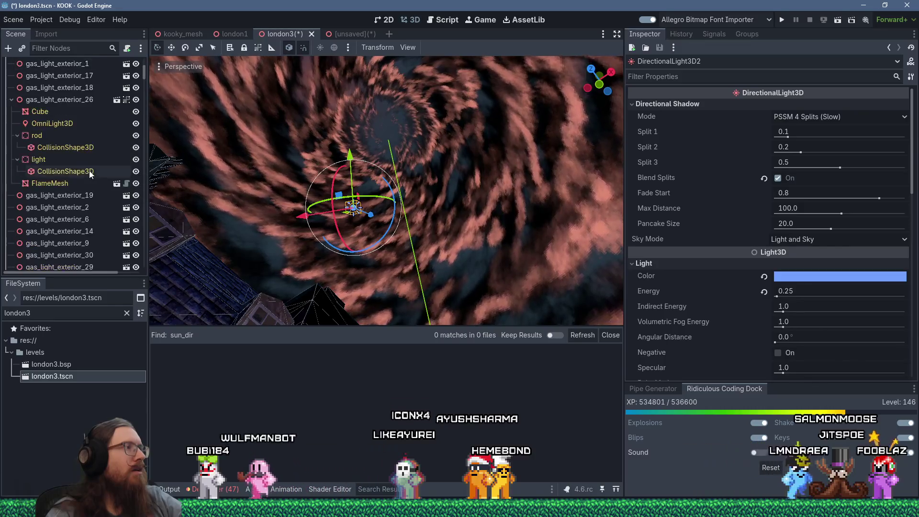
{"action": "scroll", "coordinate": [90, 171], "scroll_direction": "down", "scroll_amount": 10}
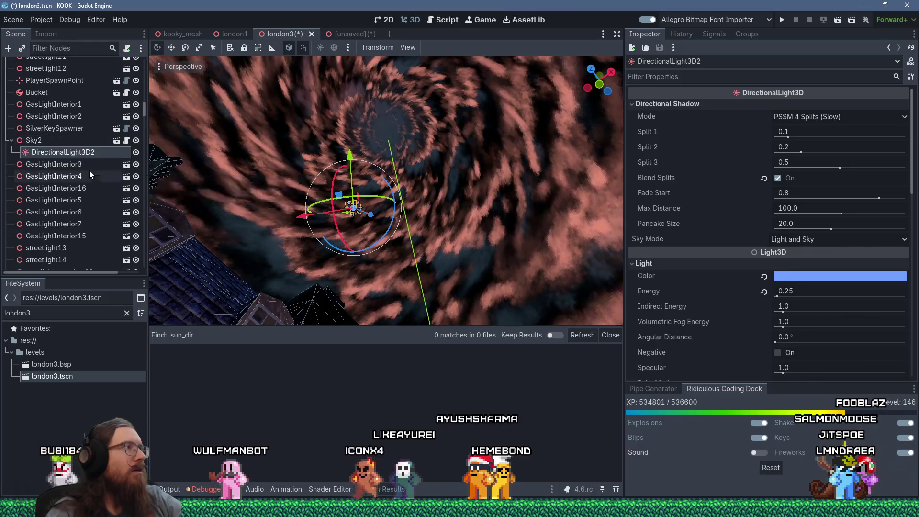
{"action": "scroll", "coordinate": [89, 171], "scroll_direction": "up", "scroll_amount": 10}
{"action": "scroll", "coordinate": [89, 171], "scroll_direction": "up", "scroll_amount": 10}
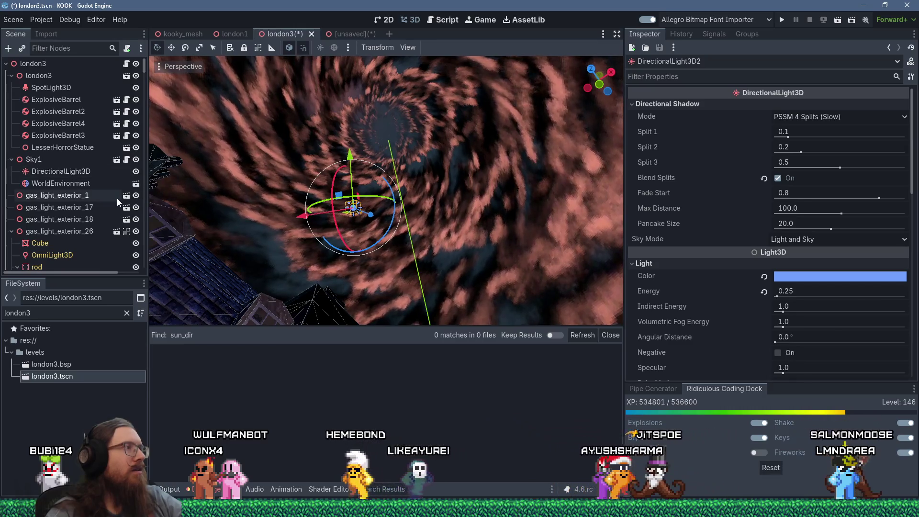
{"action": "left_click", "coordinate": [136, 160]}
Move WorldEnvironment out of Sky1, placing it above Sky1 as a sibling.
{"action": "left_click", "coordinate": [50, 160]}
{"action": "left_click_drag", "start_coordinate": [47, 183], "coordinate": [38, 158]}
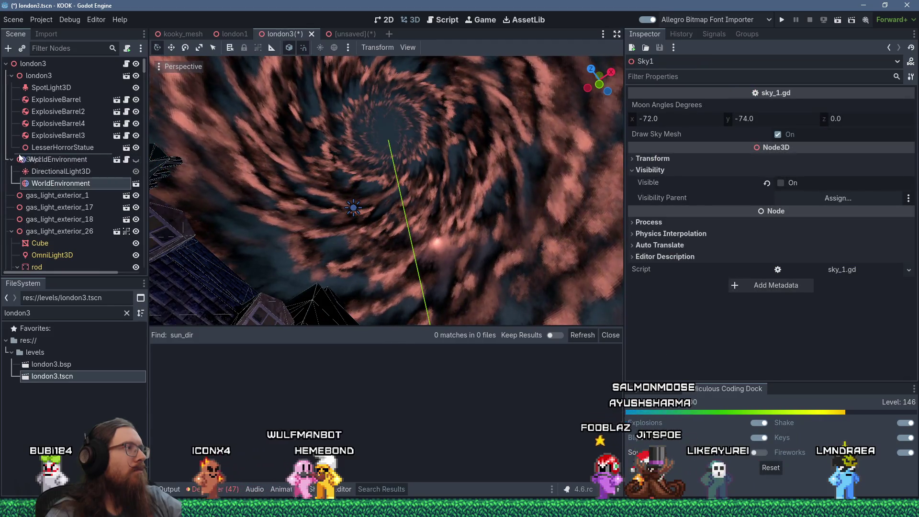
{"action": "left_click", "coordinate": [36, 161]}
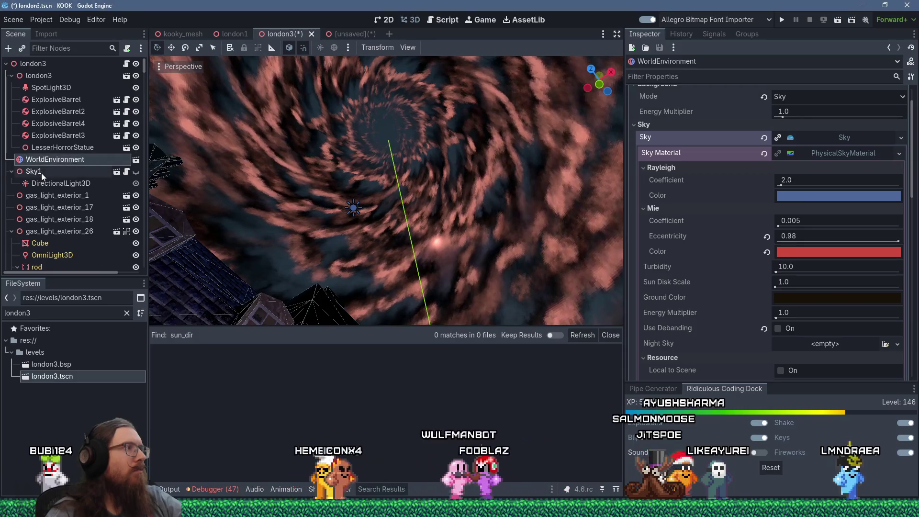
Delete Sky1 with its DirectionalLight3D, then scroll the Scene tree down to Sky2.
{"action": "right_click", "coordinate": [42, 173]}
{"action": "left_click", "coordinate": [143, 490]}
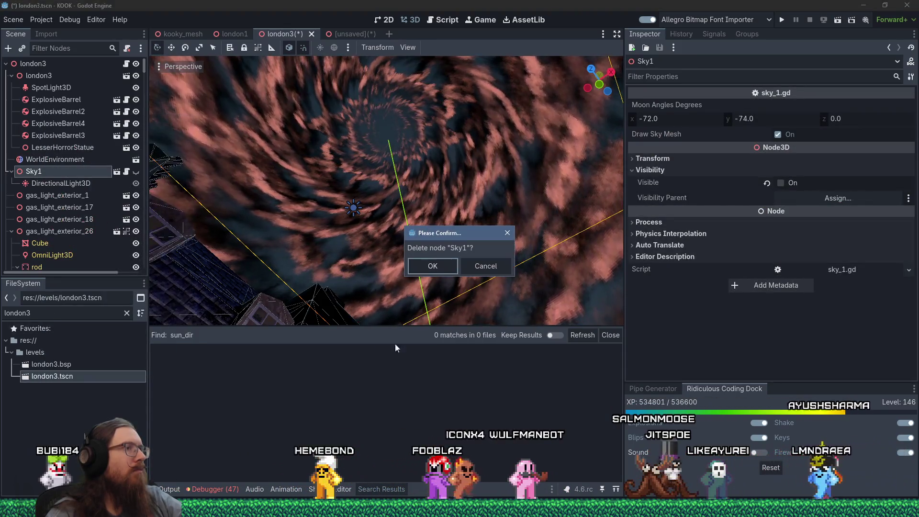
{"action": "left_click", "coordinate": [449, 268]}
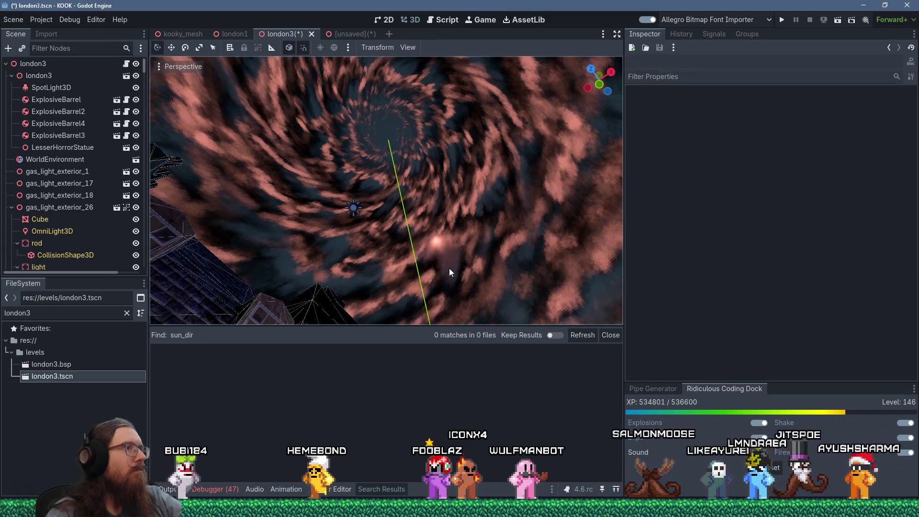
{"action": "left_click_drag", "start_coordinate": [402, 237], "coordinate": [399, 266]}
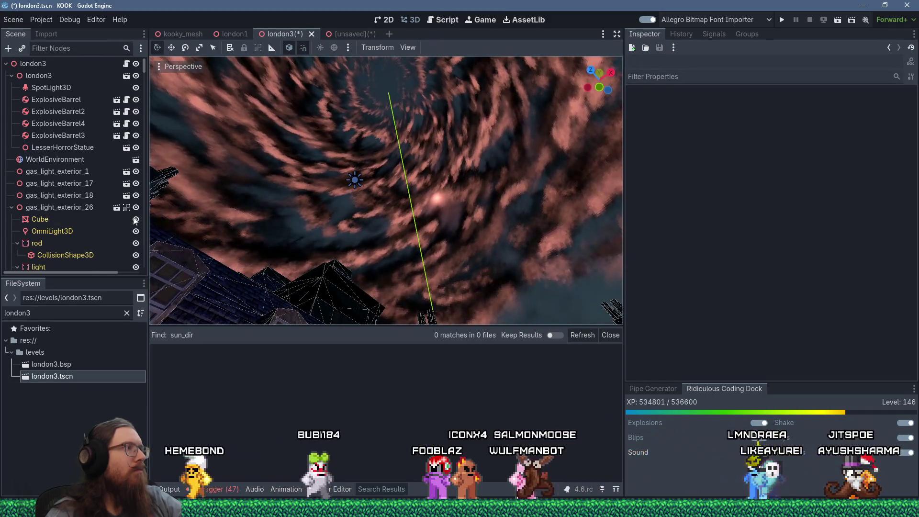
{"action": "scroll", "coordinate": [73, 211], "scroll_direction": "down", "scroll_amount": 10}
{"action": "scroll", "coordinate": [73, 210], "scroll_direction": "down", "scroll_amount": 15}
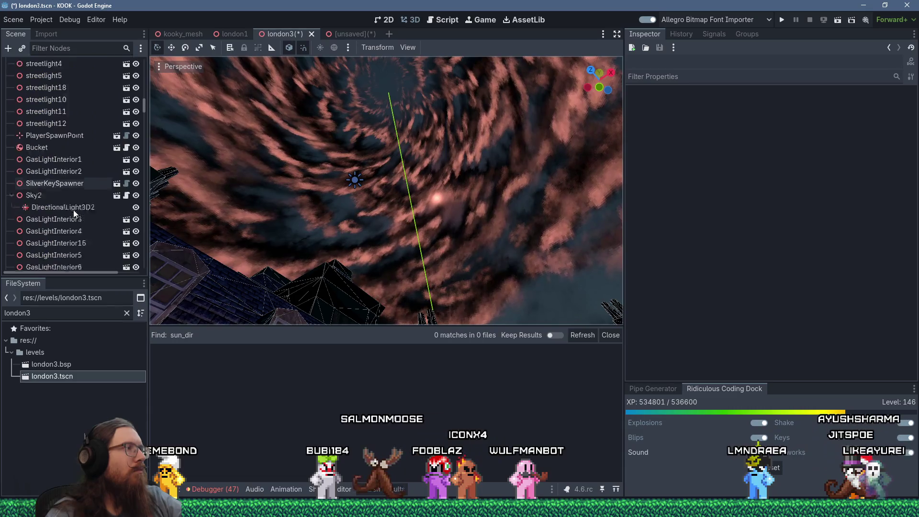
Rotate Sky2's DirectionalLight3D2 with the gizmo to change the sky lighting.
{"action": "scroll", "coordinate": [73, 209], "scroll_direction": "up", "scroll_amount": 10}
{"action": "left_click", "coordinate": [74, 207]}
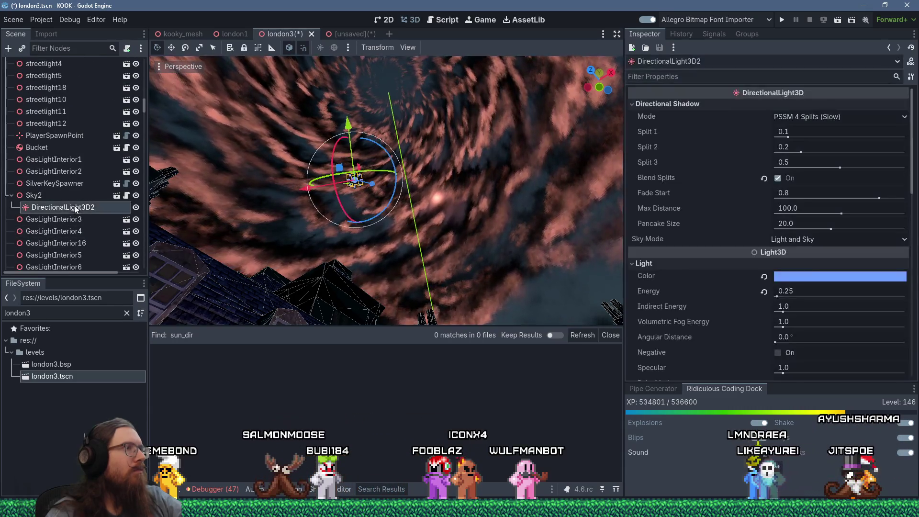
{"action": "left_click_drag", "start_coordinate": [339, 206], "coordinate": [381, 211]}
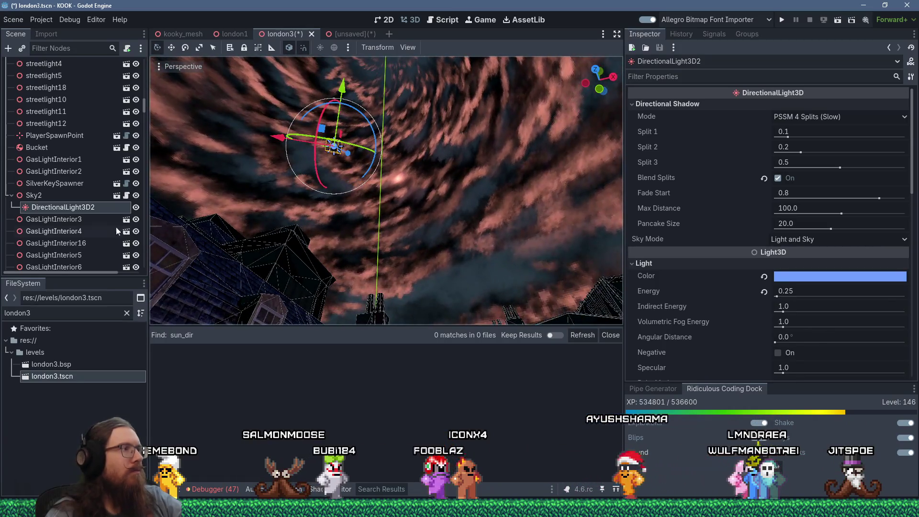
Select Sky2 and orbit and zoom over the city rooftops and streets to inspect the lighting.
{"action": "left_click", "coordinate": [51, 196]}
{"action": "mouse_move", "coordinate": [321, 190]}
{"action": "left_mouse_down"}
{"action": "mouse_move", "coordinate": [352, 162]}
{"action": "mouse_move", "coordinate": [384, 226]}
{"action": "left_mouse_up"}
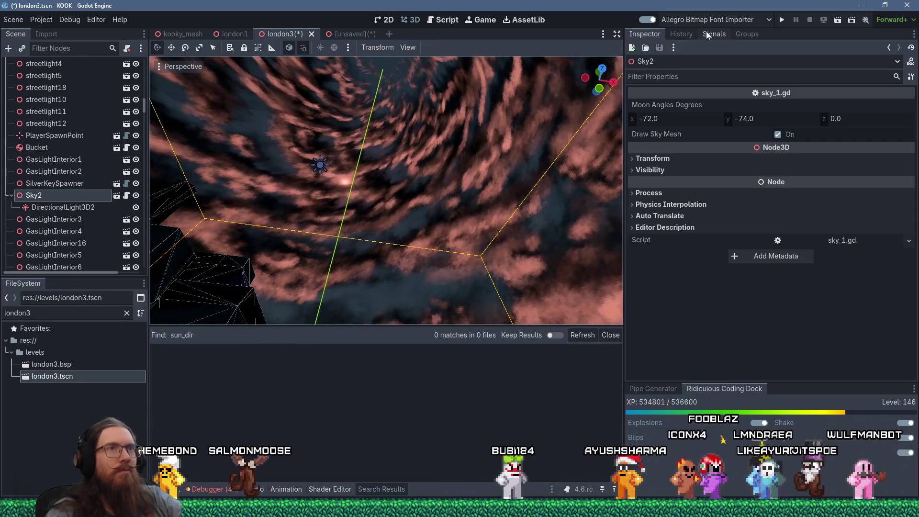
{"action": "left_click_drag", "start_coordinate": [469, 144], "coordinate": [487, 135]}
{"action": "scroll", "coordinate": [470, 191], "scroll_direction": "down", "scroll_amount": 5}
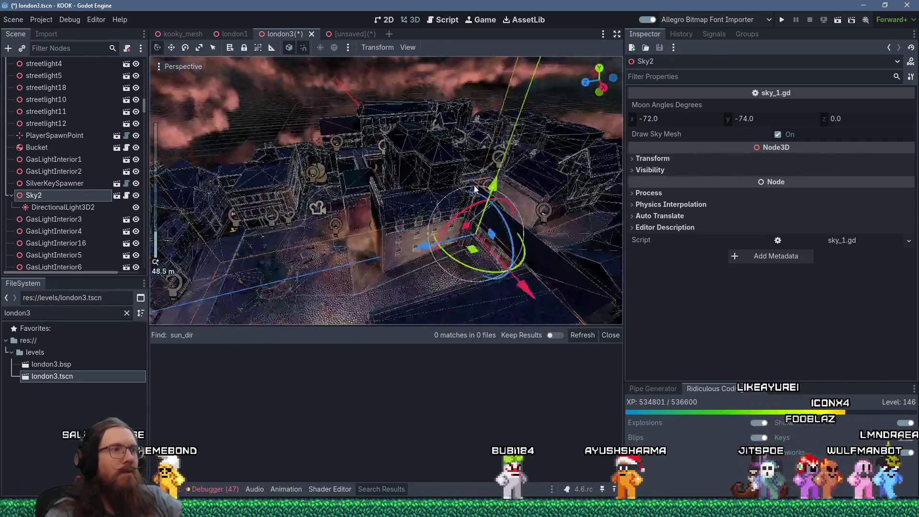
{"action": "left_click_drag", "start_coordinate": [318, 229], "coordinate": [287, 181]}
{"action": "scroll", "coordinate": [278, 158], "scroll_direction": "up", "scroll_amount": 5}
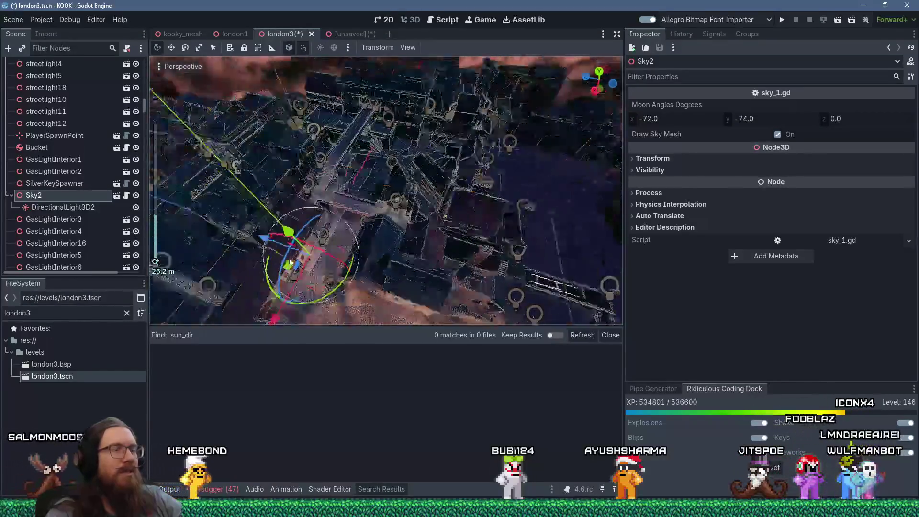
{"action": "mouse_move", "coordinate": [272, 147]}
{"action": "left_mouse_down"}
{"action": "mouse_move", "coordinate": [347, 184]}
{"action": "mouse_move", "coordinate": [361, 206]}
{"action": "left_mouse_up"}
{"action": "scroll", "coordinate": [364, 211], "scroll_direction": "up", "scroll_amount": 5}
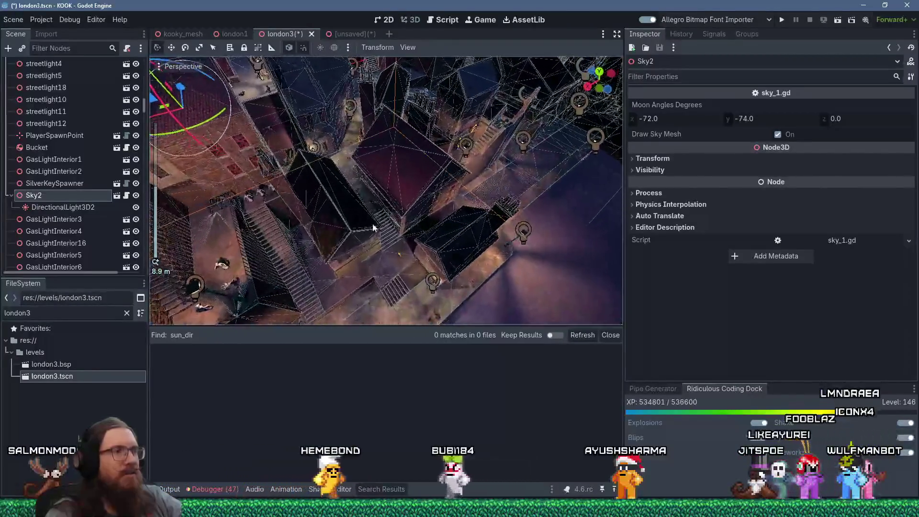
{"action": "scroll", "coordinate": [287, 115], "scroll_direction": "down", "scroll_amount": 5}
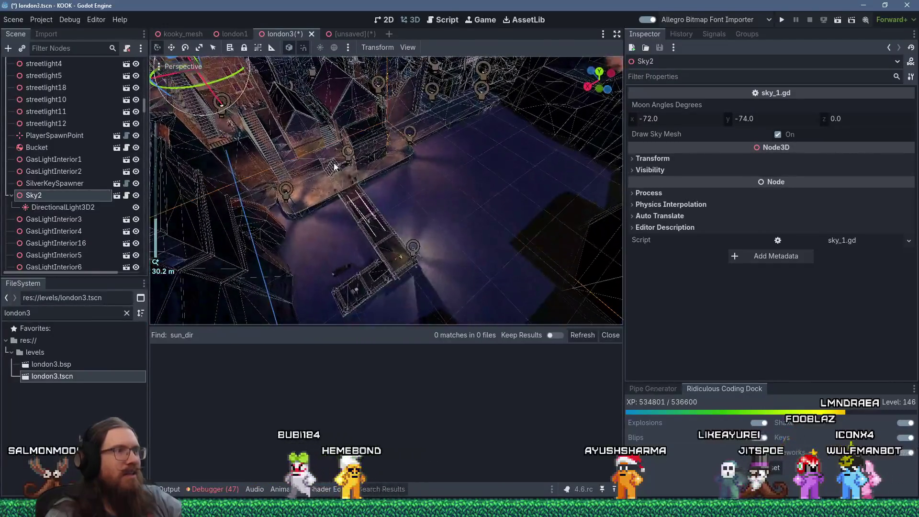
{"action": "left_click_drag", "start_coordinate": [331, 153], "coordinate": [298, 126]}
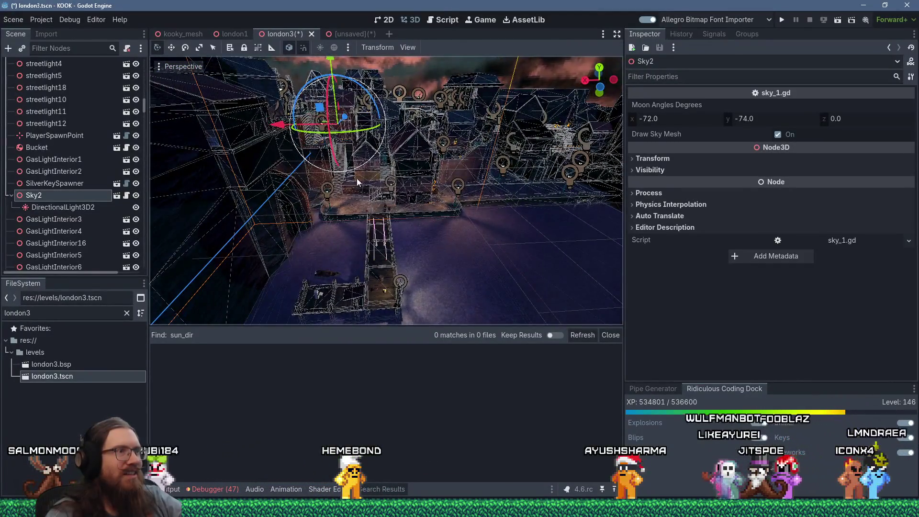
{"action": "scroll", "coordinate": [360, 180], "scroll_direction": "up", "scroll_amount": 3}
{"action": "scroll", "coordinate": [362, 169], "scroll_direction": "up", "scroll_amount": 2}
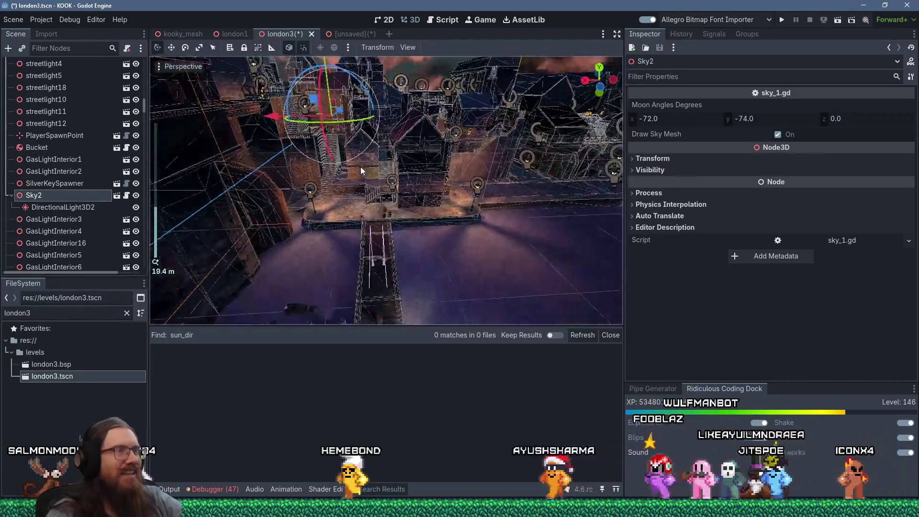
{"action": "mouse_move", "coordinate": [361, 167]}
{"action": "left_mouse_down"}
{"action": "mouse_move", "coordinate": [342, 199]}
{"action": "mouse_move", "coordinate": [326, 196]}
{"action": "left_mouse_up"}
{"action": "scroll", "coordinate": [315, 193], "scroll_direction": "up", "scroll_amount": 3}
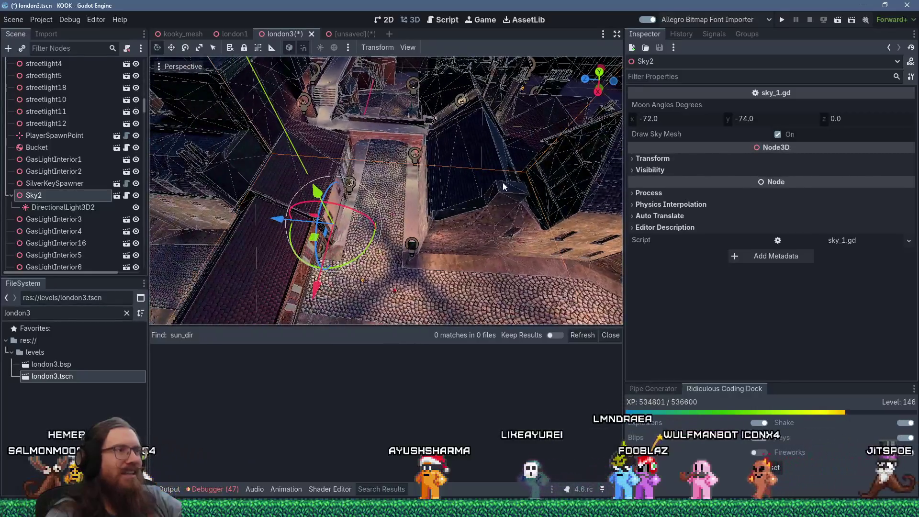
{"action": "mouse_move", "coordinate": [394, 102]}
{"action": "left_mouse_down"}
{"action": "mouse_move", "coordinate": [444, 139]}
{"action": "mouse_move", "coordinate": [418, 176]}
{"action": "mouse_move", "coordinate": [398, 130]}
{"action": "mouse_move", "coordinate": [365, 111]}
{"action": "left_mouse_up"}
{"action": "scroll", "coordinate": [366, 111], "scroll_direction": "up", "scroll_amount": 3}
Reselect DirectionalLight3D2 and pull back to an overview of the whole city.
{"action": "left_click", "coordinate": [63, 207]}
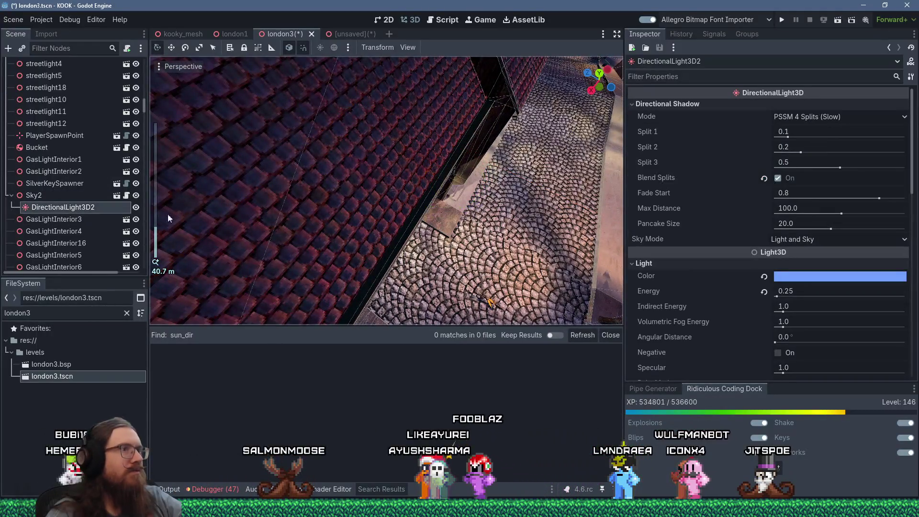
{"action": "scroll", "coordinate": [294, 158], "scroll_direction": "down", "scroll_amount": 5}
{"action": "mouse_move", "coordinate": [294, 158]}
{"action": "left_mouse_down"}
{"action": "mouse_move", "coordinate": [451, 76]}
{"action": "mouse_move", "coordinate": [521, 80]}
{"action": "left_mouse_up"}
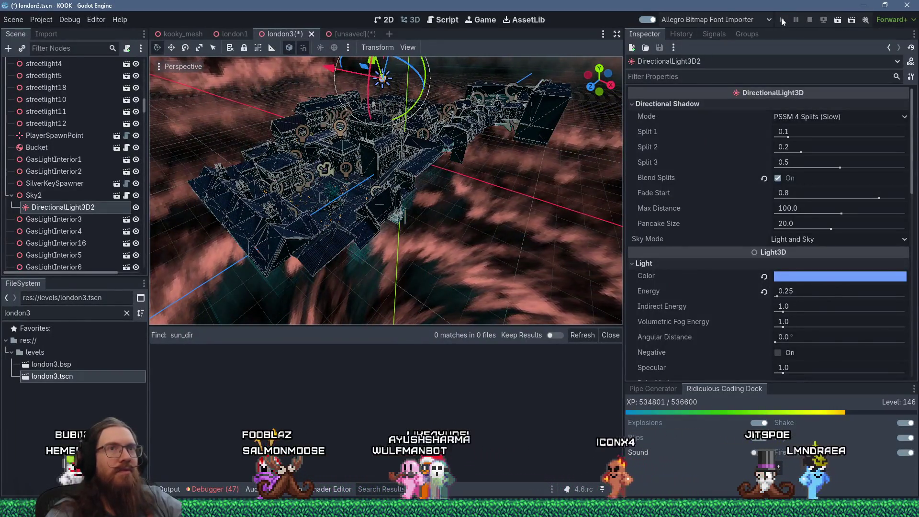
Launch KOOK and view the docks under the new cloudy sky, toggling the developer console.
{"action": "left_click", "coordinate": [781, 20]}
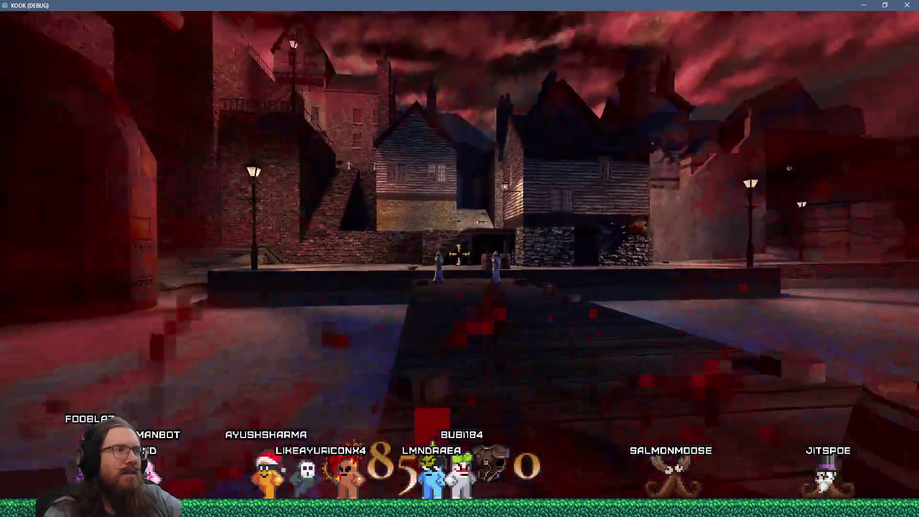
{"action": "key", "text": "grave"}
{"action": "key", "text": "grave"}
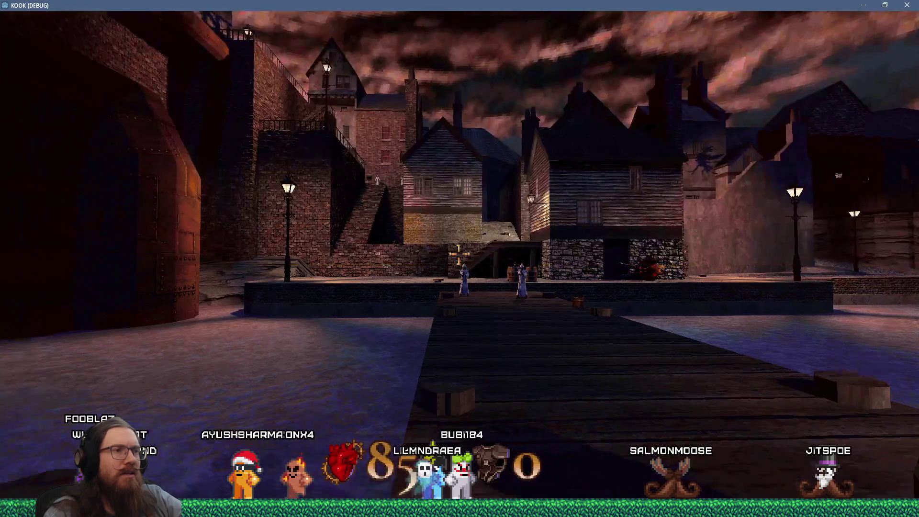
{"action": "key", "text": "grave"}
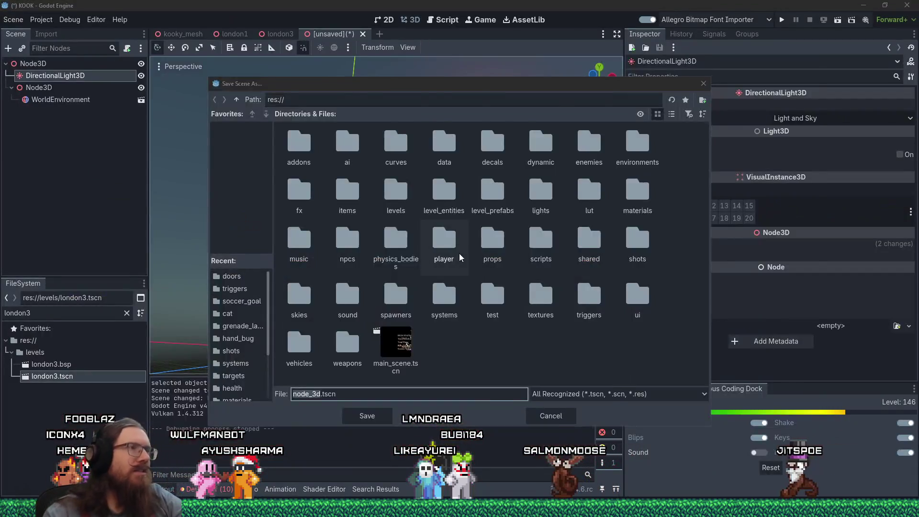
Leave the game for the Godot editor and close the Save Scene As prompt without saving.
{"action": "key", "text": "alt+Tab"}
{"action": "key", "text": "alt+Tab"}
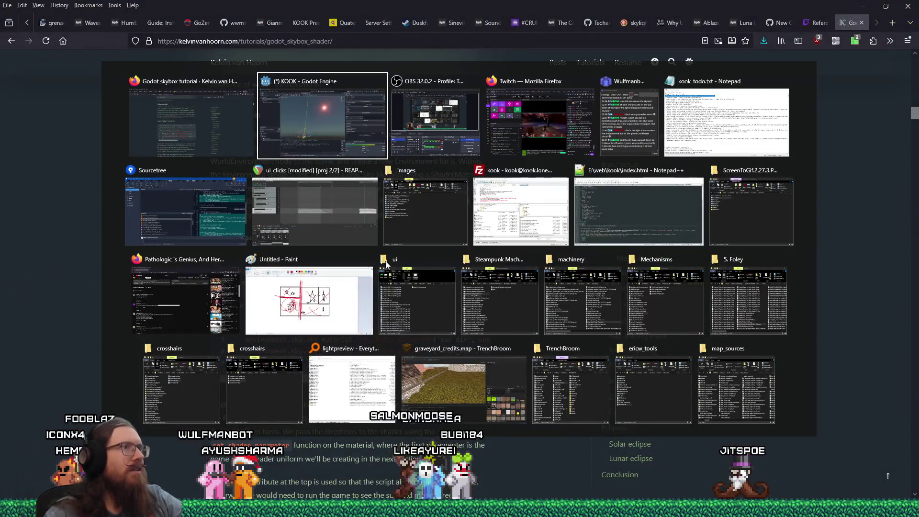
{"action": "key", "text": "ctrl+s"}
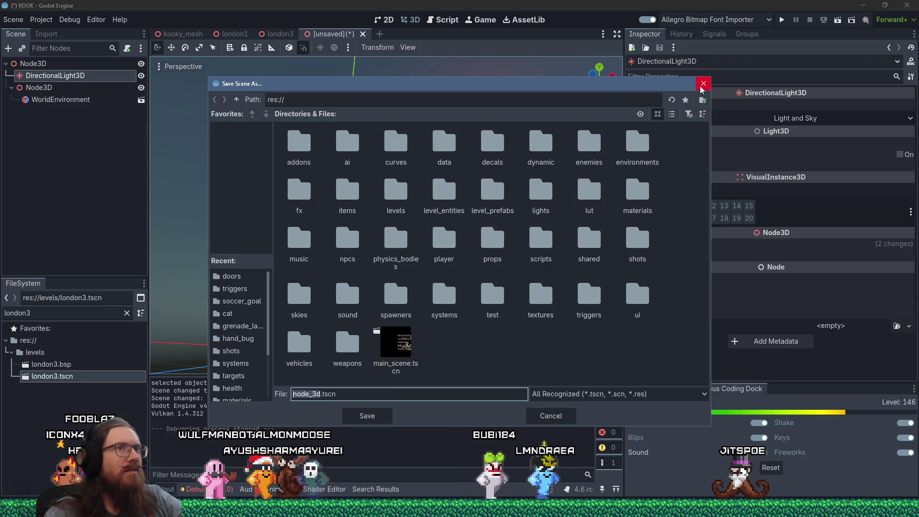
{"action": "left_click", "coordinate": [702, 87]}
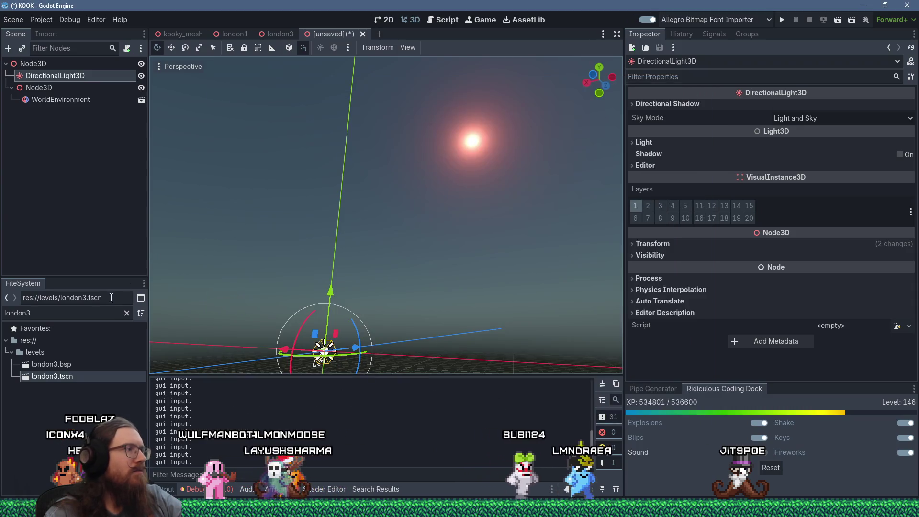
In the london3 tab, filter nodes by 'dire', clear the filter, and frame DirectionalLight3D2.
{"action": "left_click", "coordinate": [86, 48]}
{"action": "type", "text": "dire"}
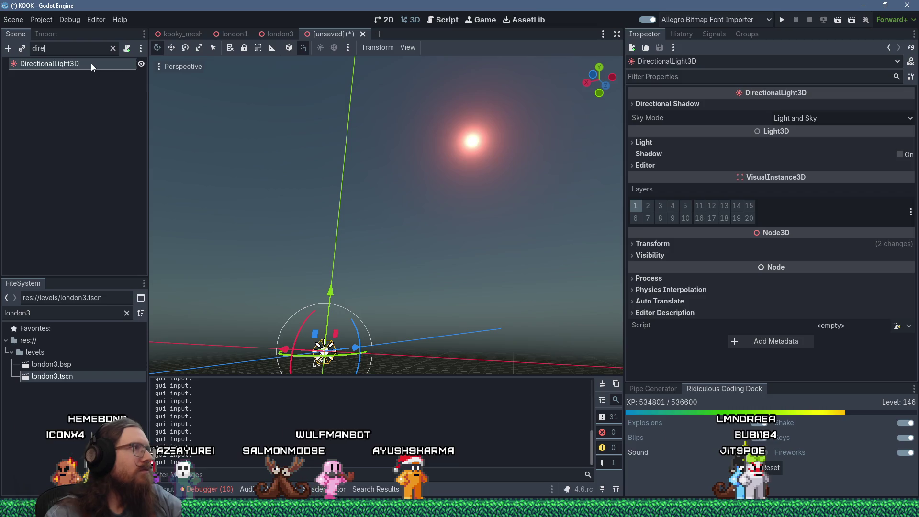
{"action": "left_click", "coordinate": [270, 35]}
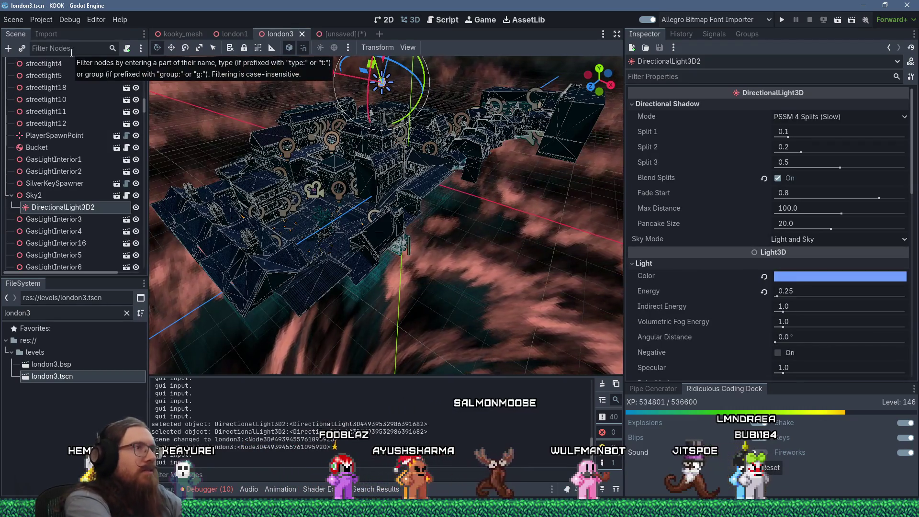
{"action": "type", "text": "dire"}
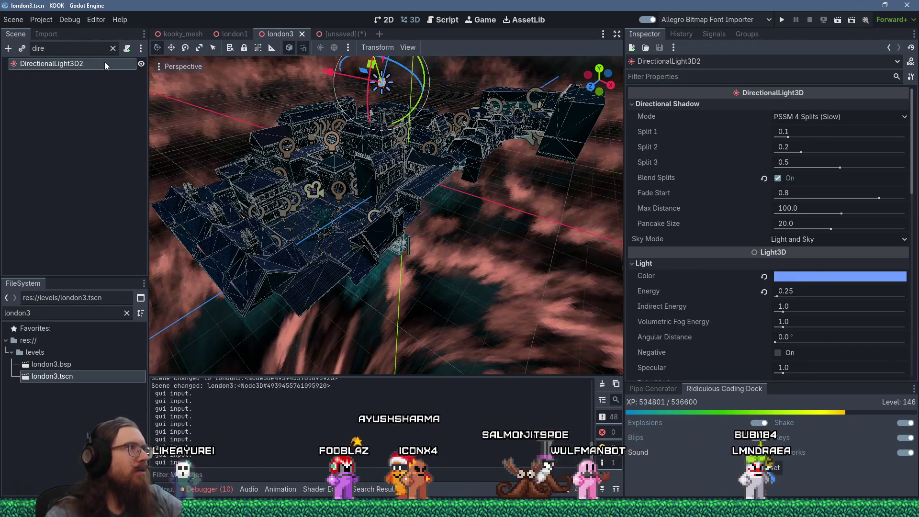
{"action": "left_click", "coordinate": [113, 49]}
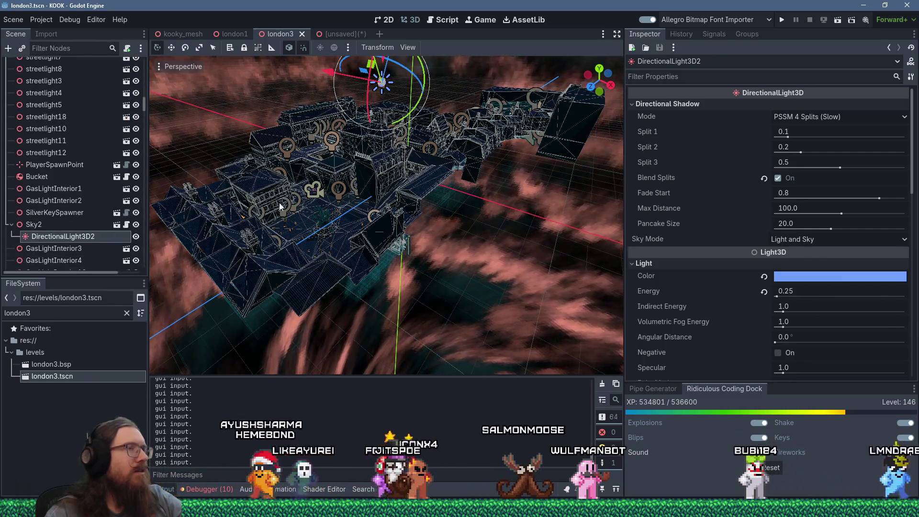
{"action": "key", "text": "f"}
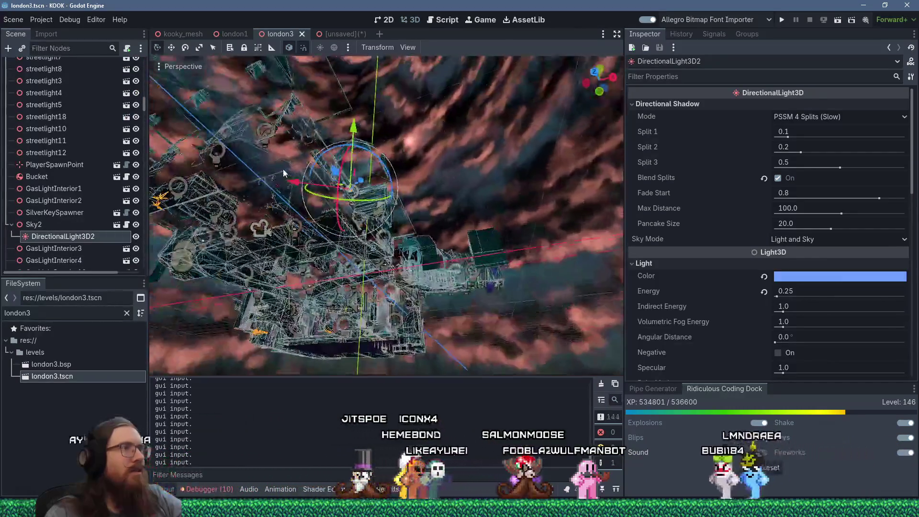